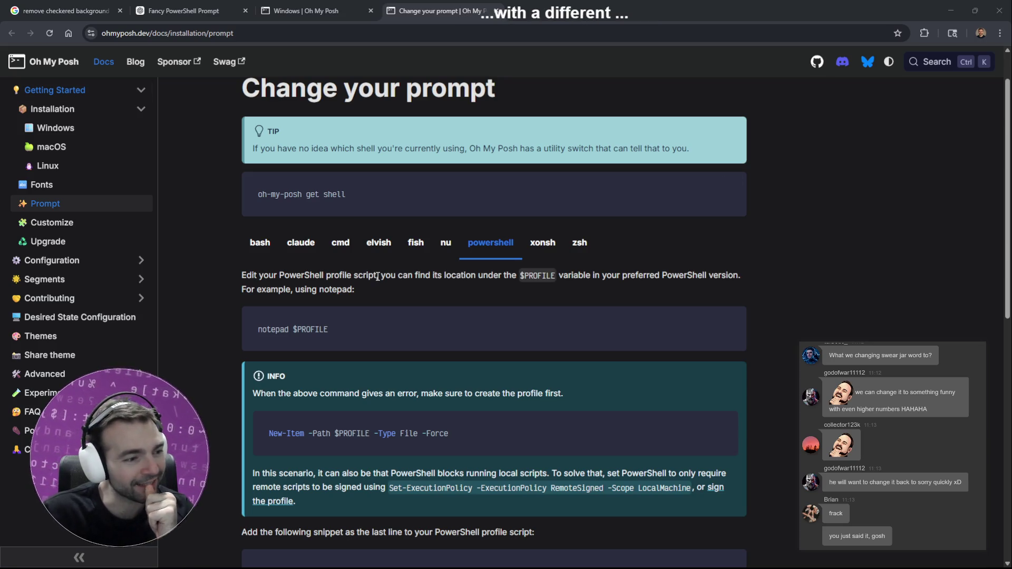
Step: Copy the 'notepad $PROFILE' command from the Oh My Posh prompt setup docs
scroll(406, 333, down, 1)
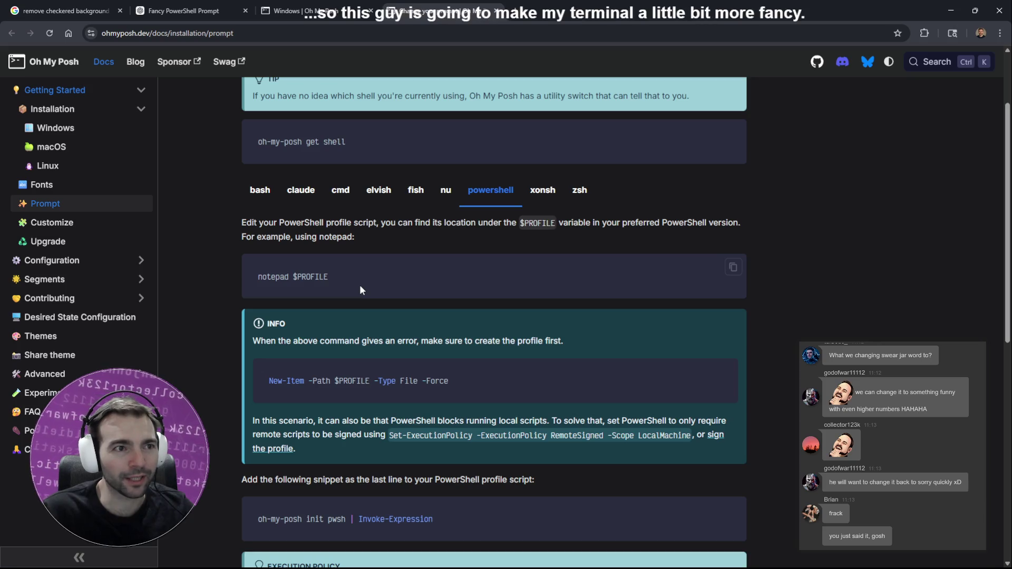
scroll(361, 288, down, 2)
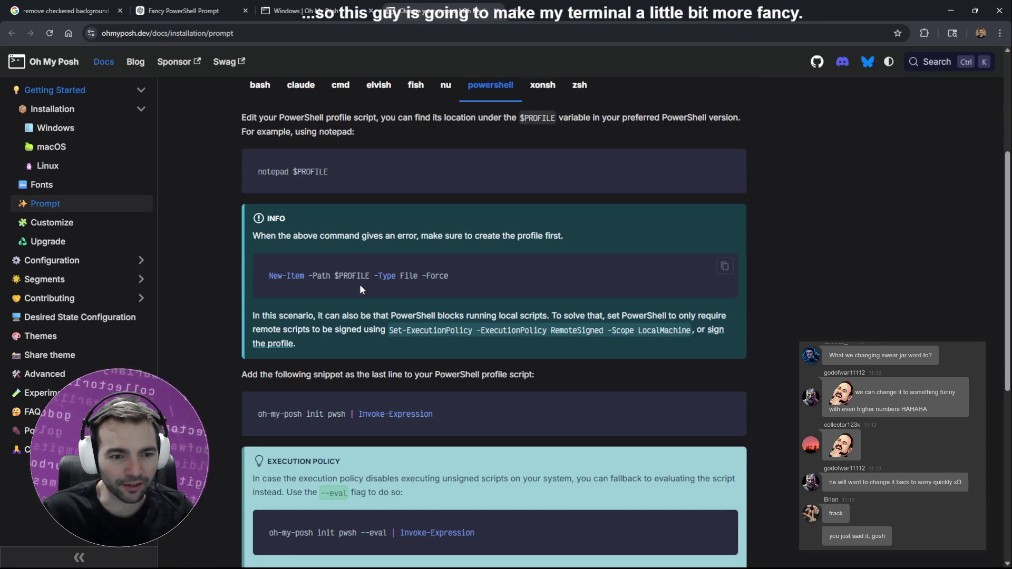
scroll(354, 280, up, 2)
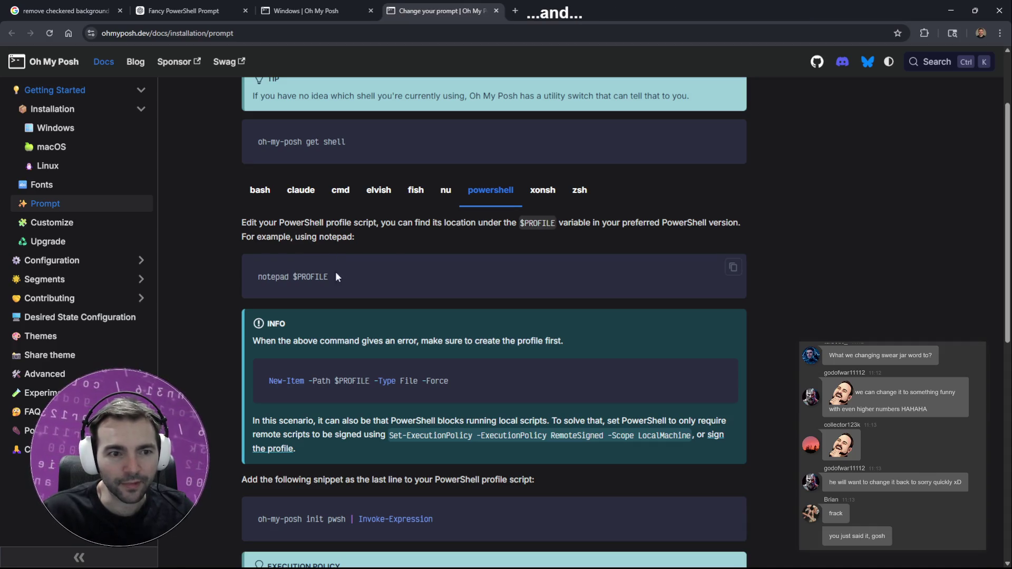
drag(343, 283, 260, 277)
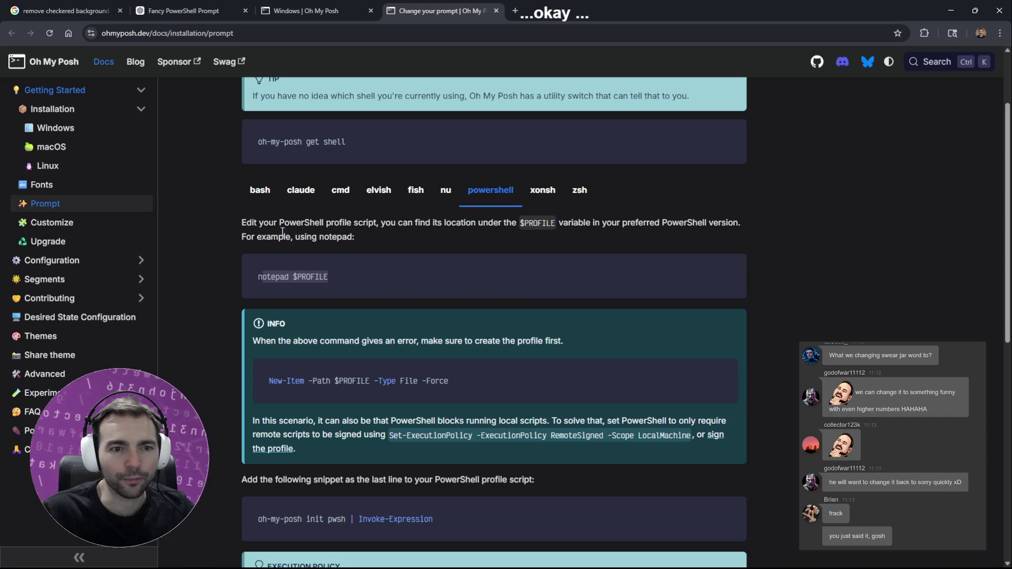
drag(347, 266, 254, 271)
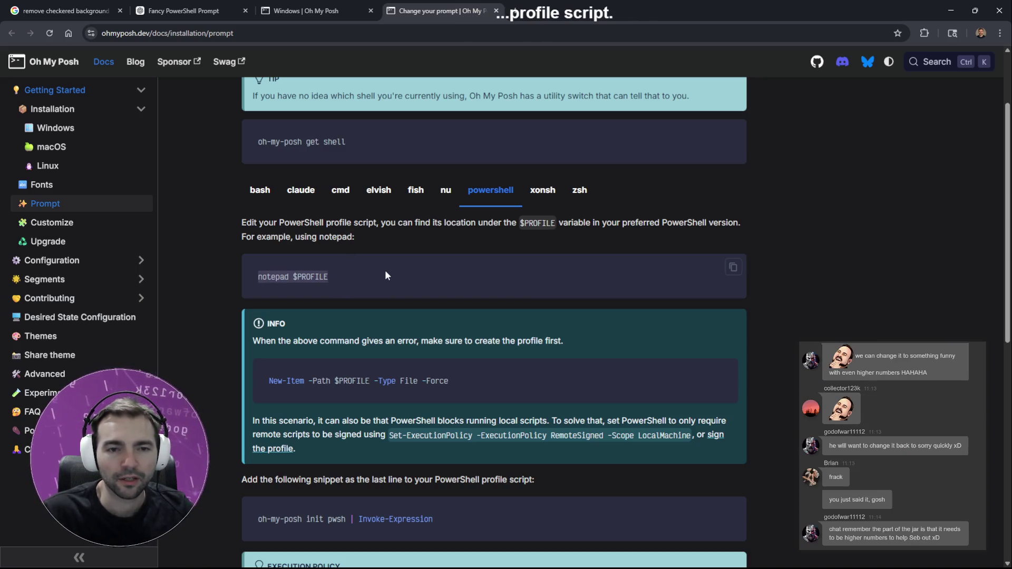
key(alt+Tab)
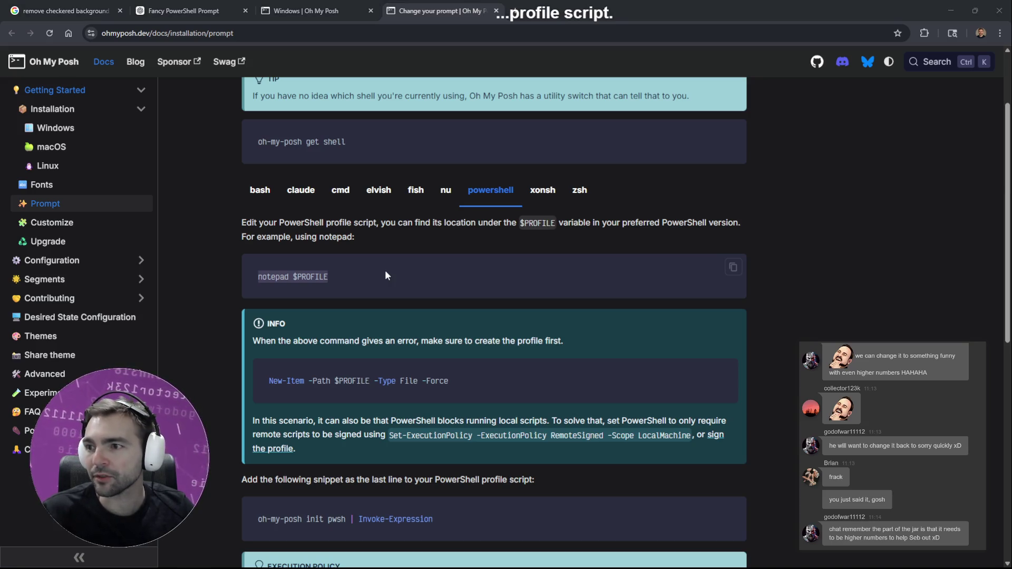
key(alt+Tab)
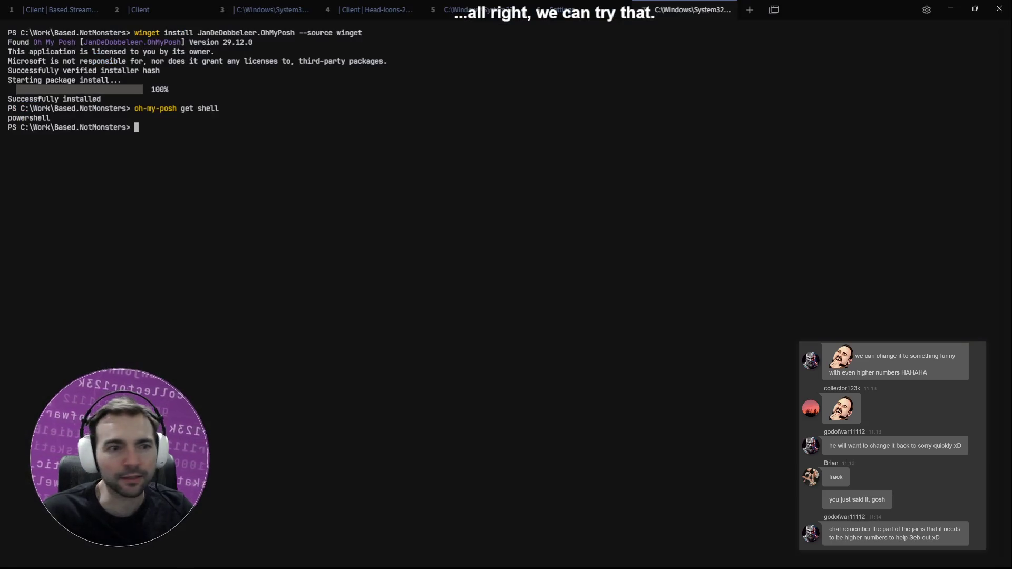
Step: Run 'code notepad $PROFILE', then discard the stray empty notepad file without saving
text(code notepad $PROFILE)
key(Return)
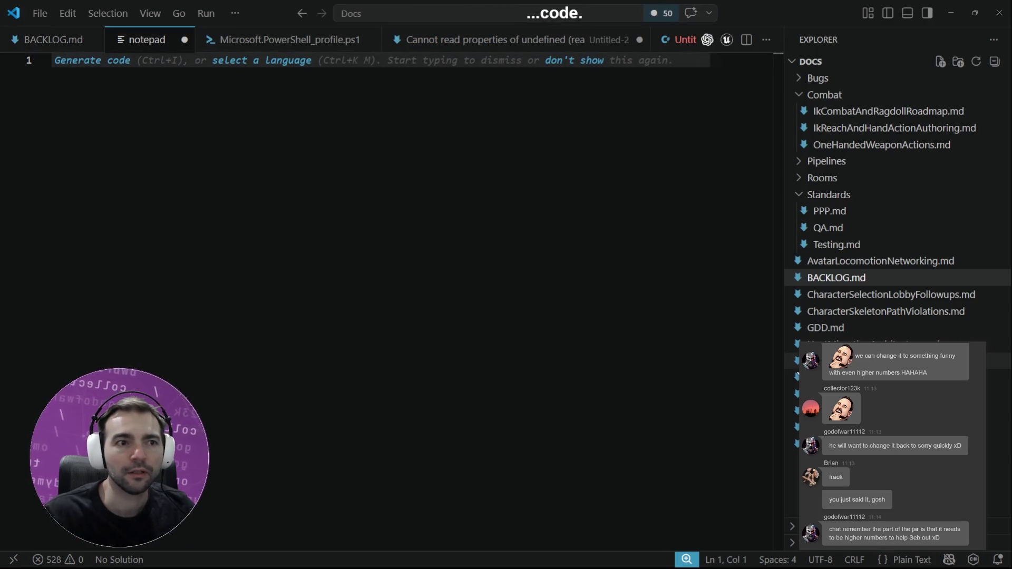
key(ctrl+w)
key(Tab)
key(Return)
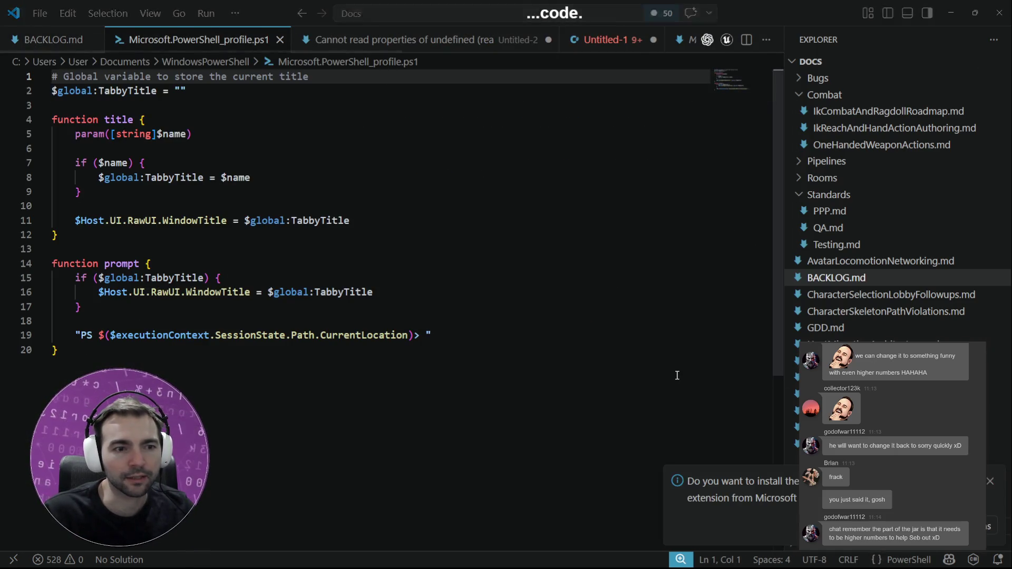
key(alt+Tab)
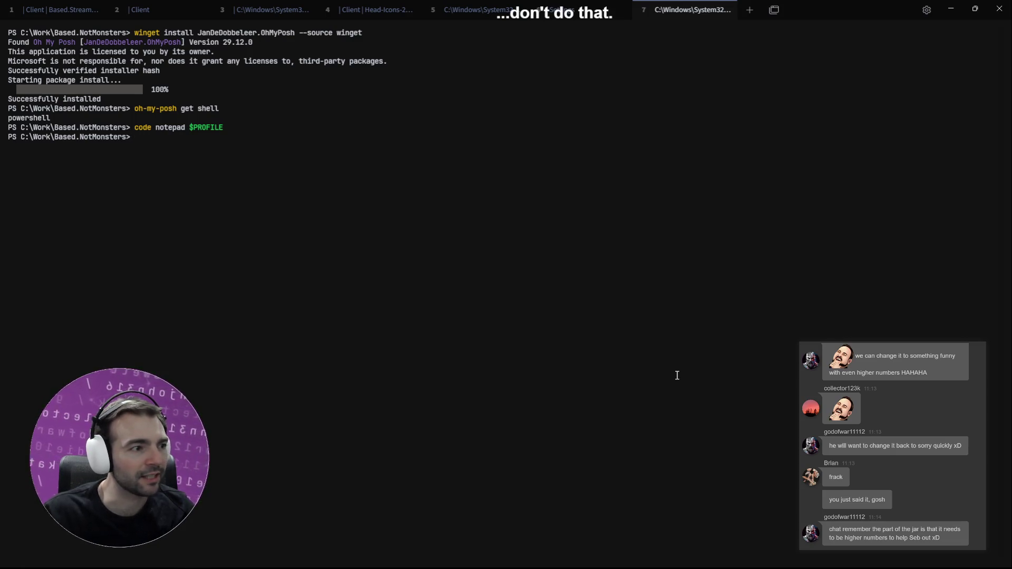
Step: Open the PowerShell profile with 'code $PROFILE' and inspect its existing prompt function
text(notepad $PROFILE)
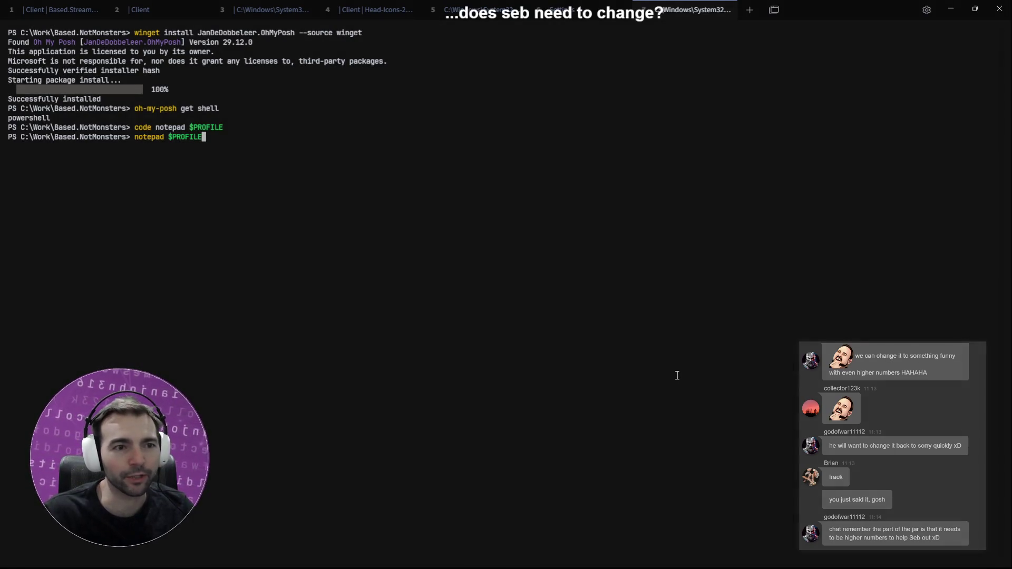
key(ctrl+Left)
key(ctrl+BackSpace)
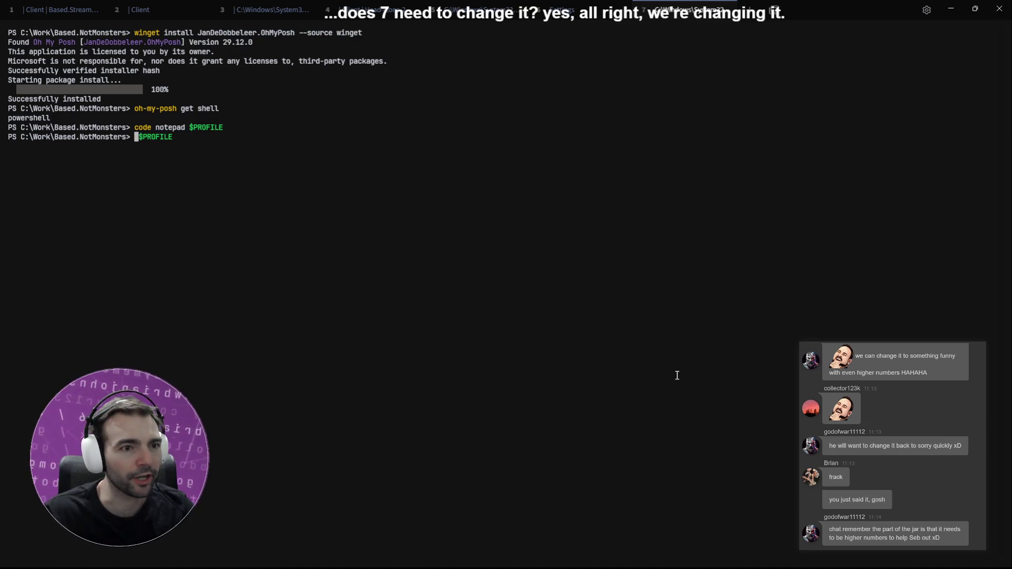
text(code)
key(Return)
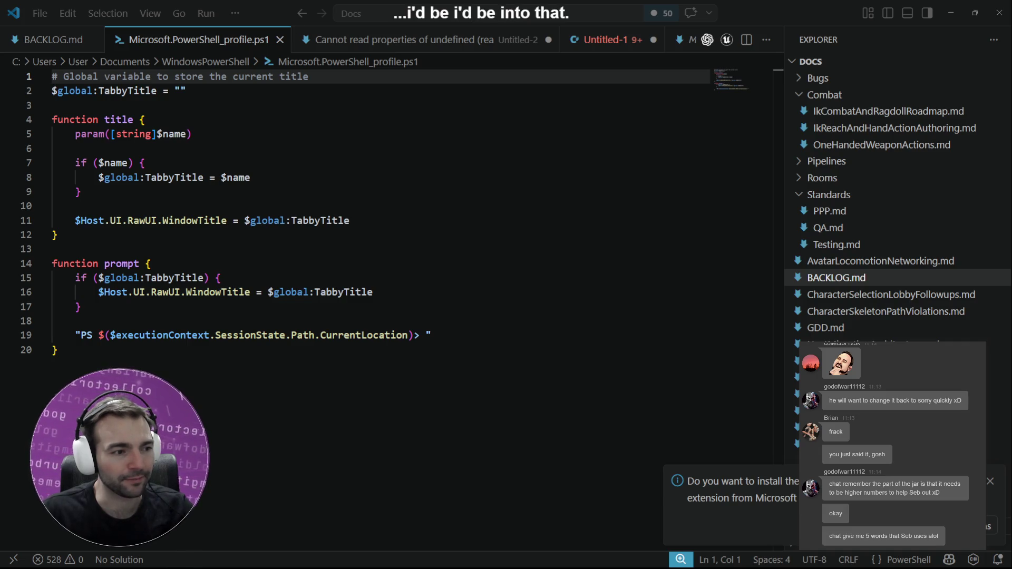
click(466, 278)
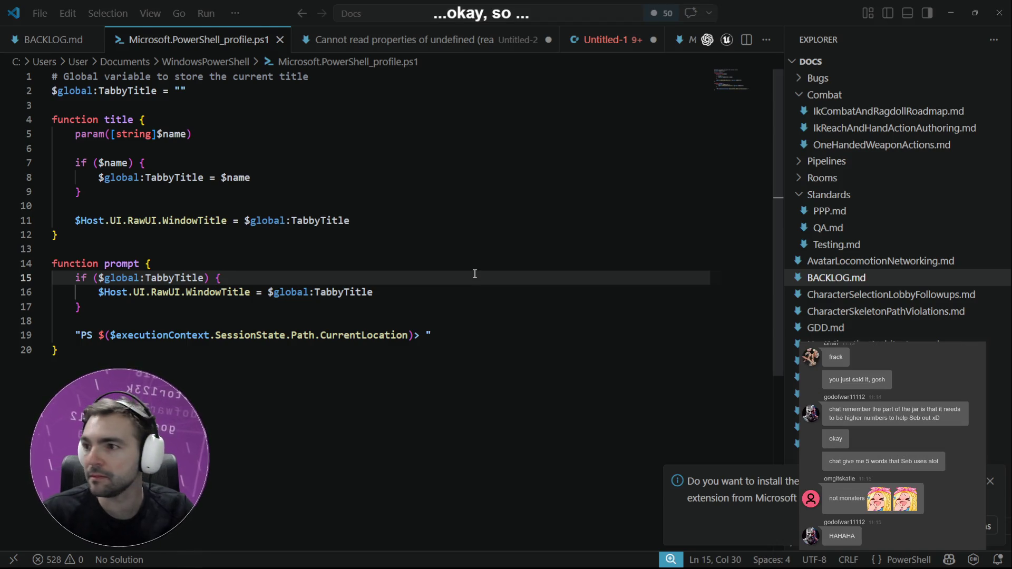
key(alt+Tab)
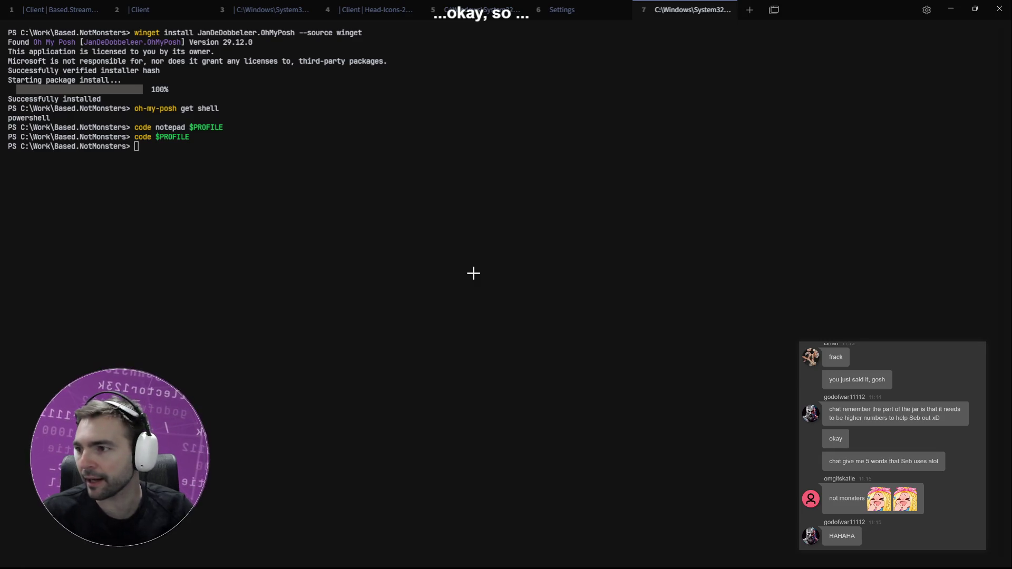
key(alt+Tab)
scroll(472, 274, down, 1)
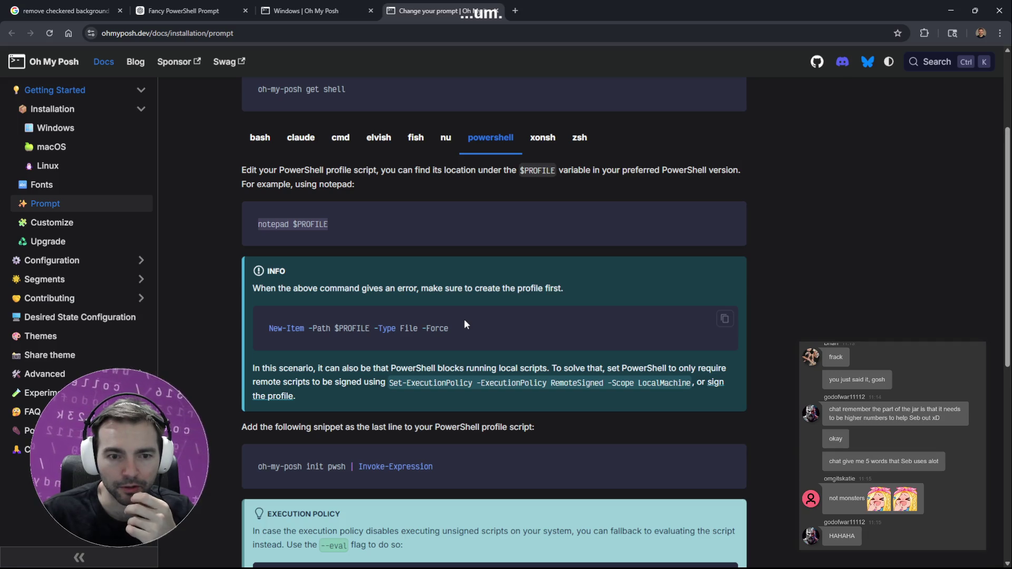
Step: Append 'oh-my-posh init pwsh | Invoke-Expression' from the docs as the profile's last line
scroll(464, 324, down, 2)
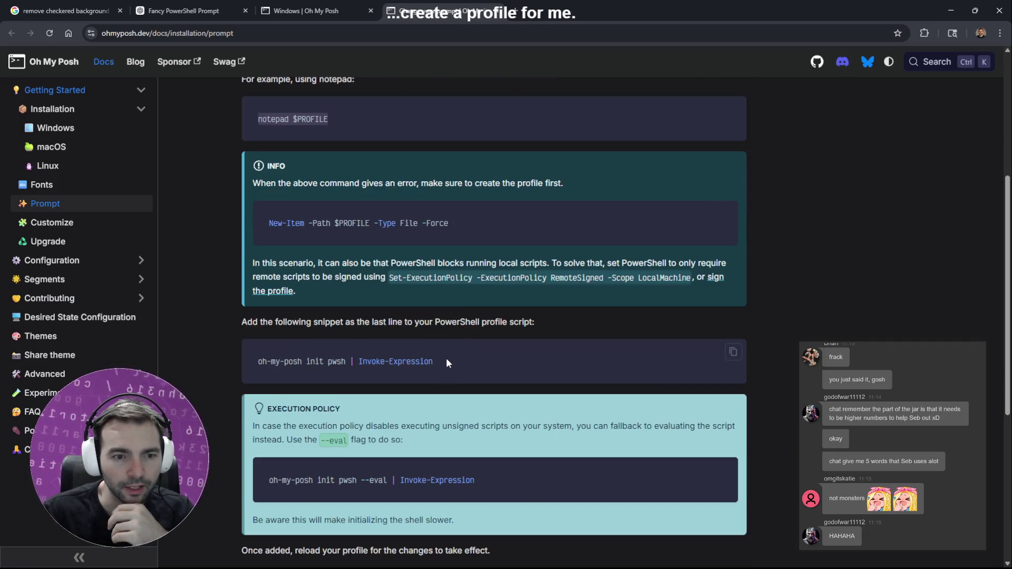
drag(445, 359, 268, 364)
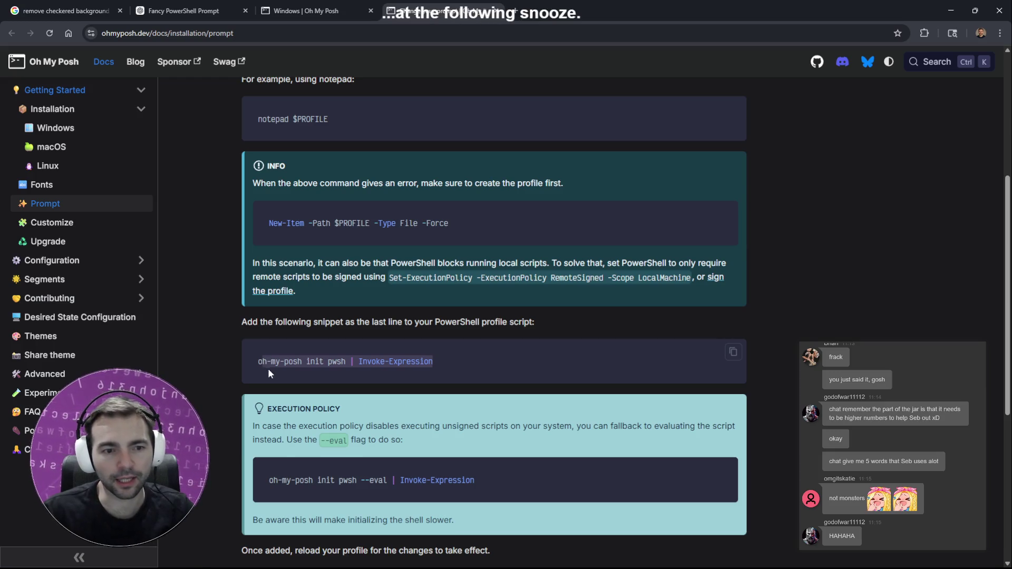
drag(432, 362, 251, 359)
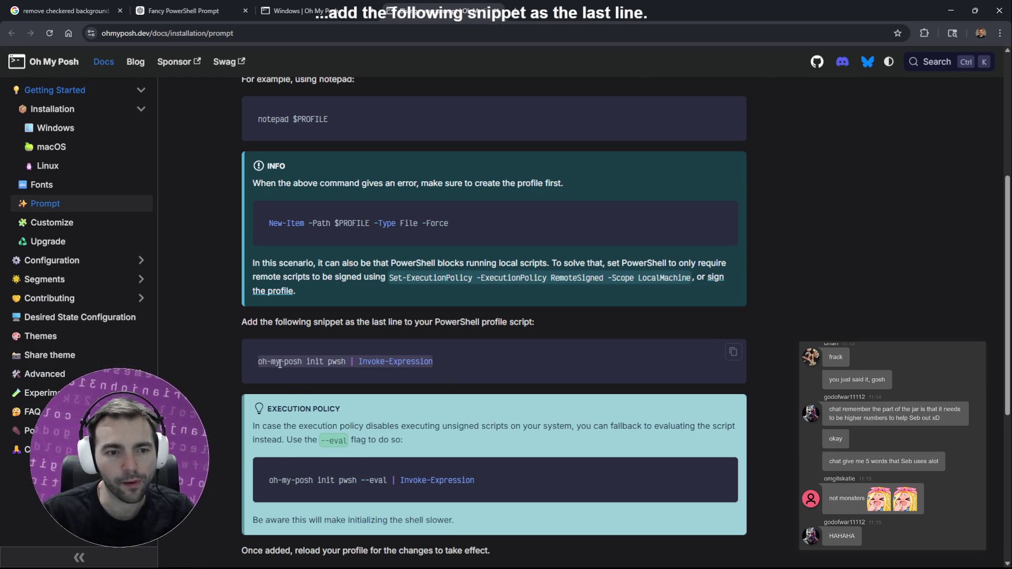
key(alt+Tab)
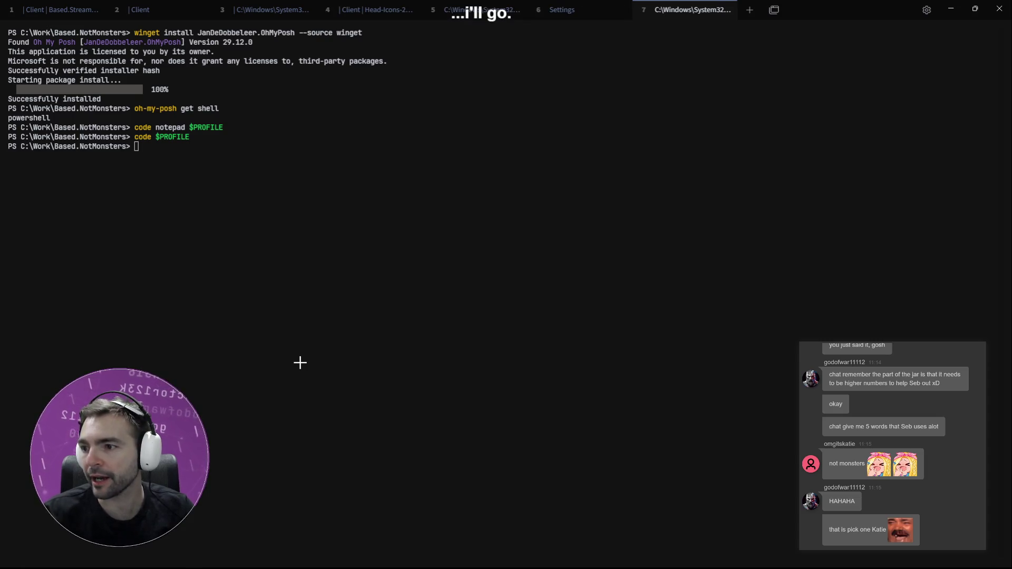
key(alt+Tab)
click(301, 363)
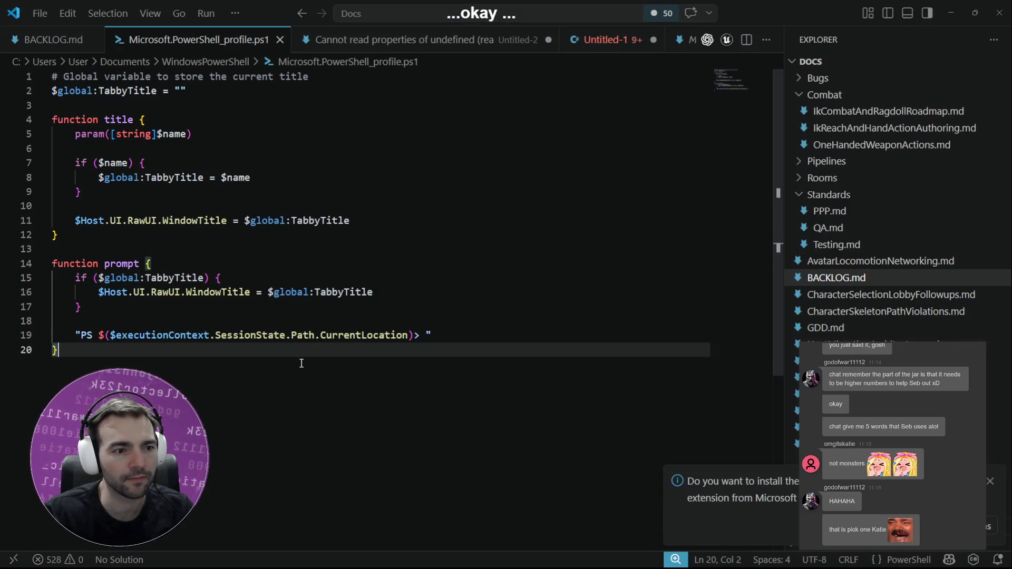
key(Return)
key(Return)
key(ctrl+v)
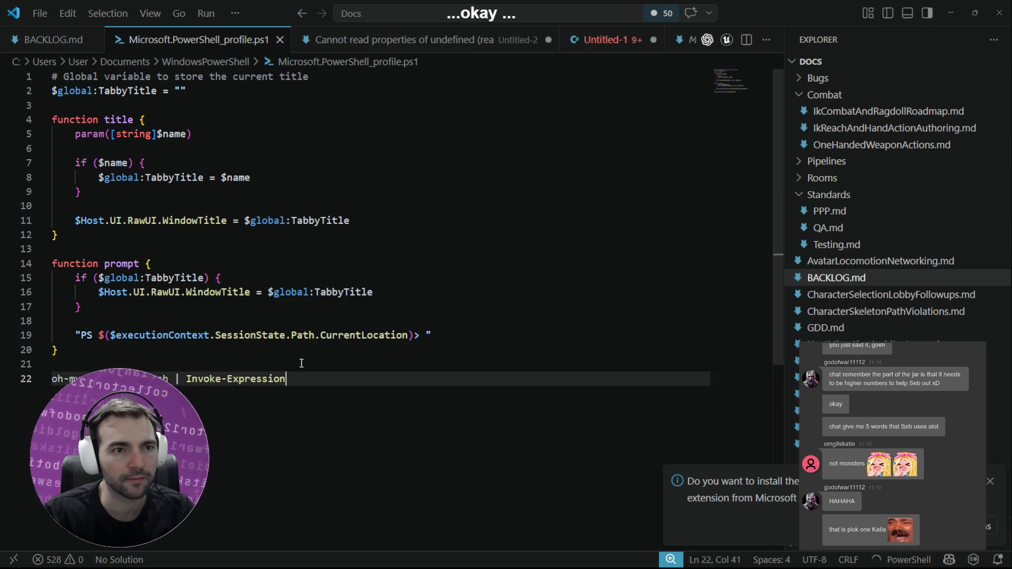
key(alt+Tab)
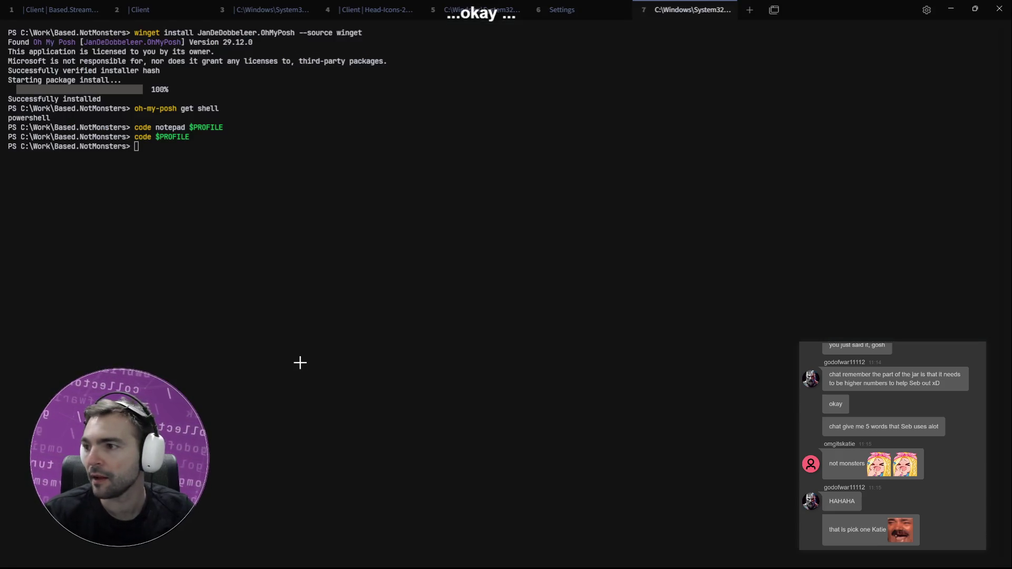
key(alt+Tab)
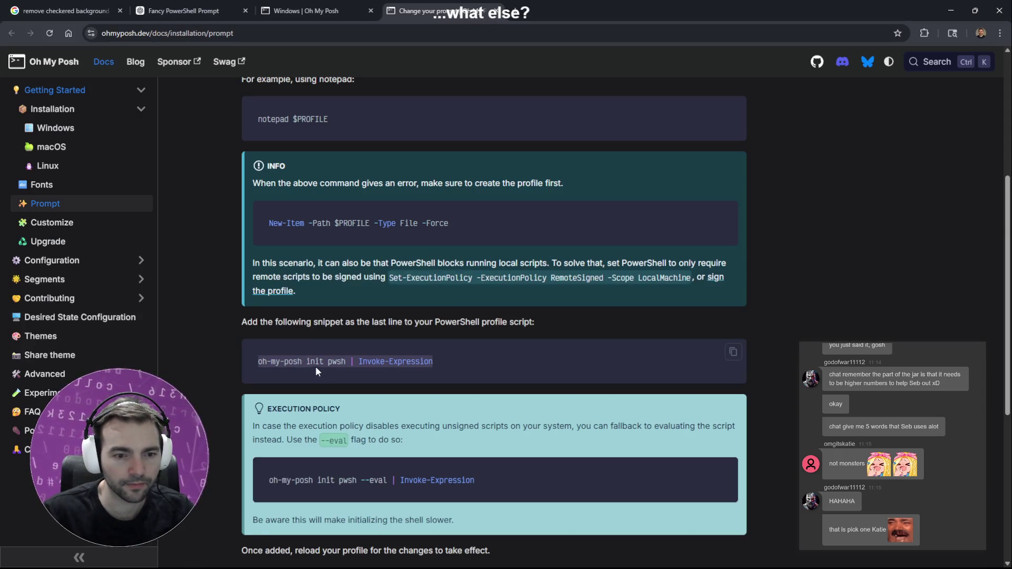
Step: Reload the profile with '. $PROFILE' so the Oh My Posh prompt takes effect
scroll(297, 356, down, 1)
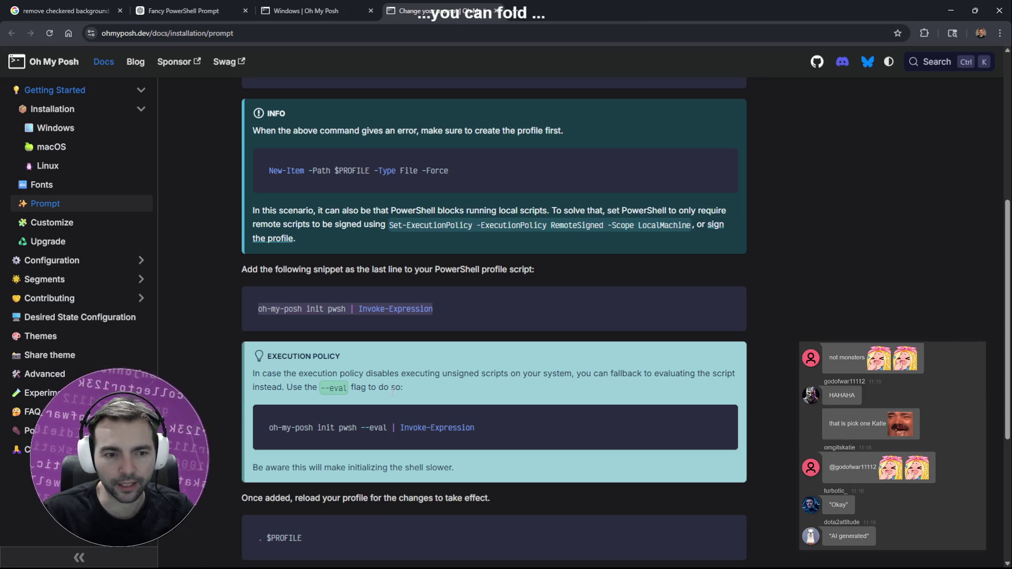
scroll(407, 388, down, 3)
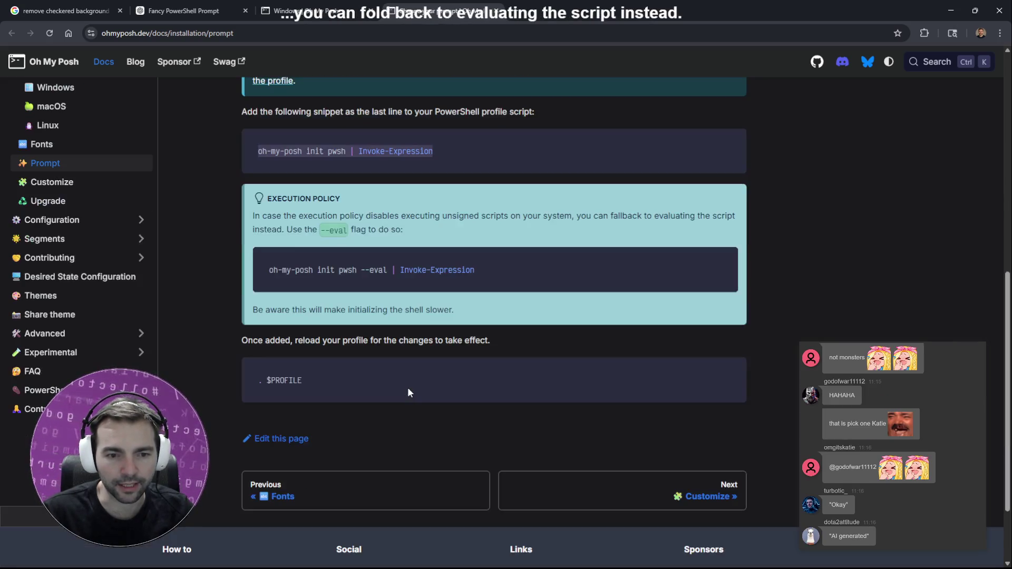
click(401, 393)
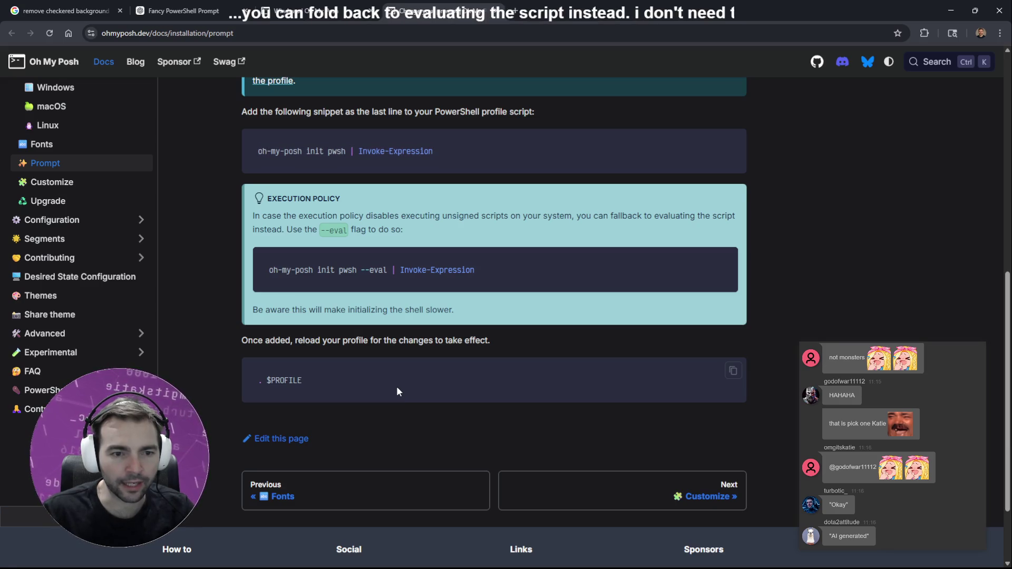
key(alt+Tab)
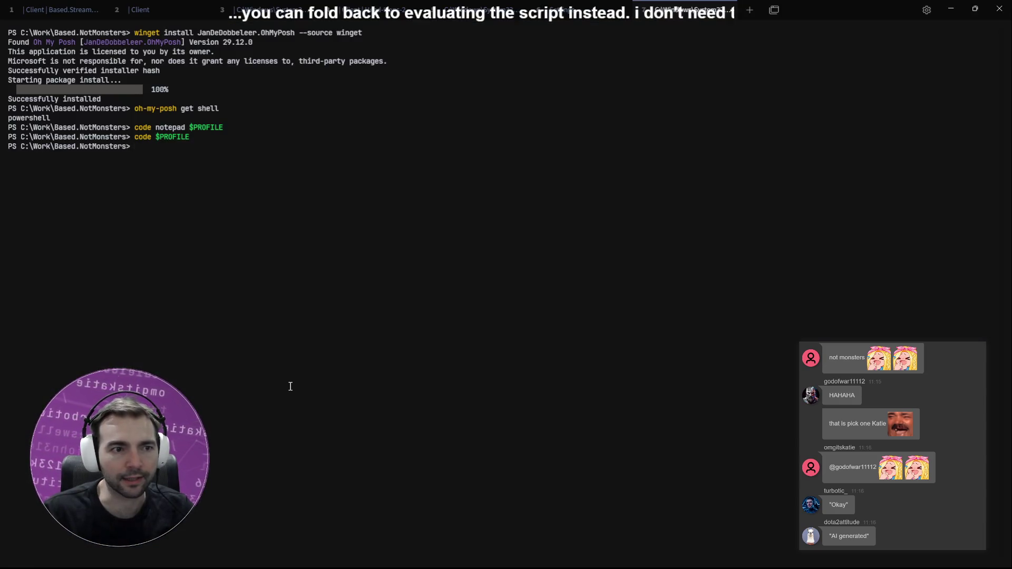
text(. $PROFILE)
key(Return)
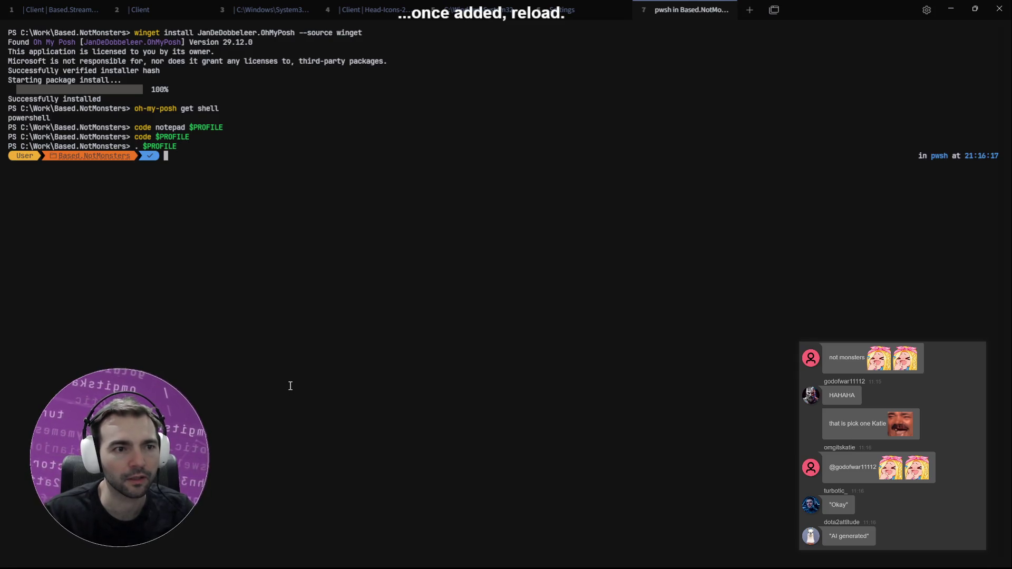
Step: Move the Oh My Posh docs on to the 'Next: Customize' page
key(alt+Tab)
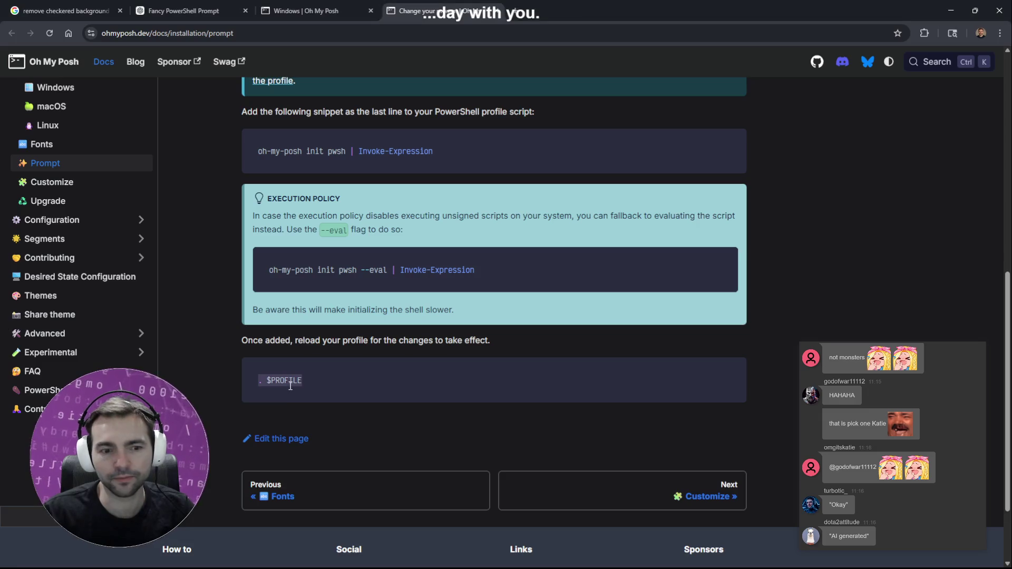
scroll(284, 409, down, 2)
scroll(310, 417, up, 4)
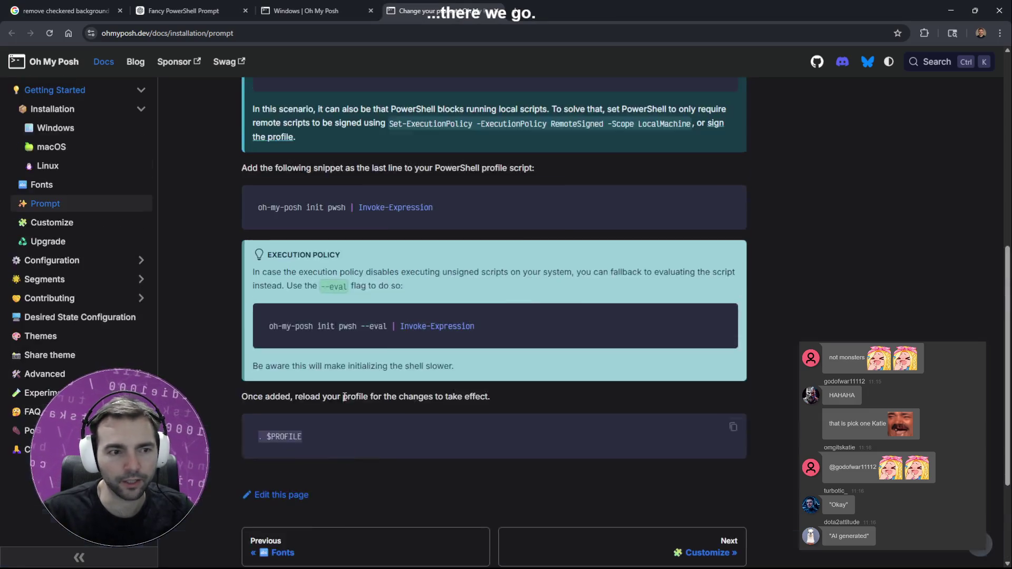
scroll(384, 409, down, 4)
click(604, 404)
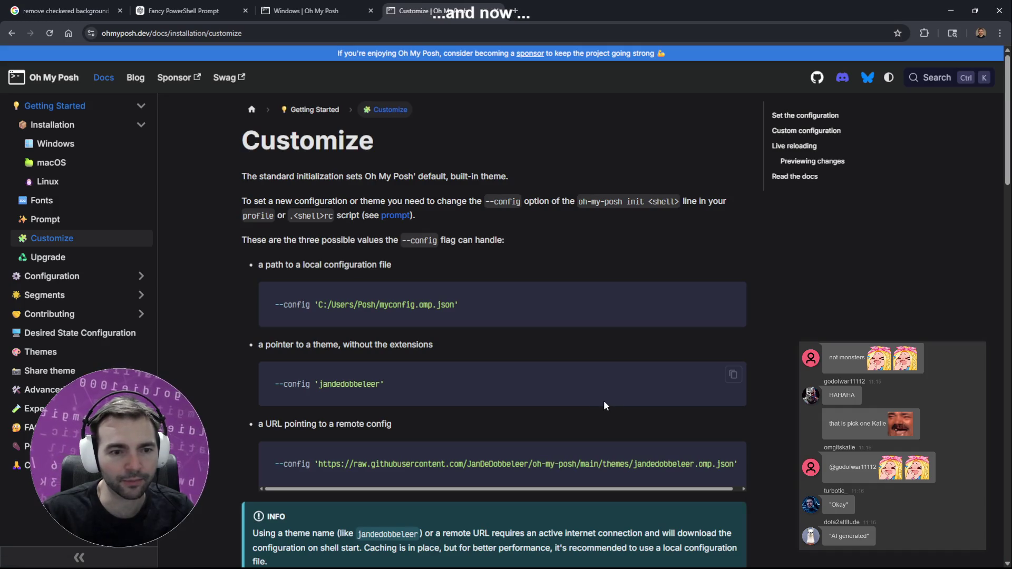
scroll(586, 393, down, 5)
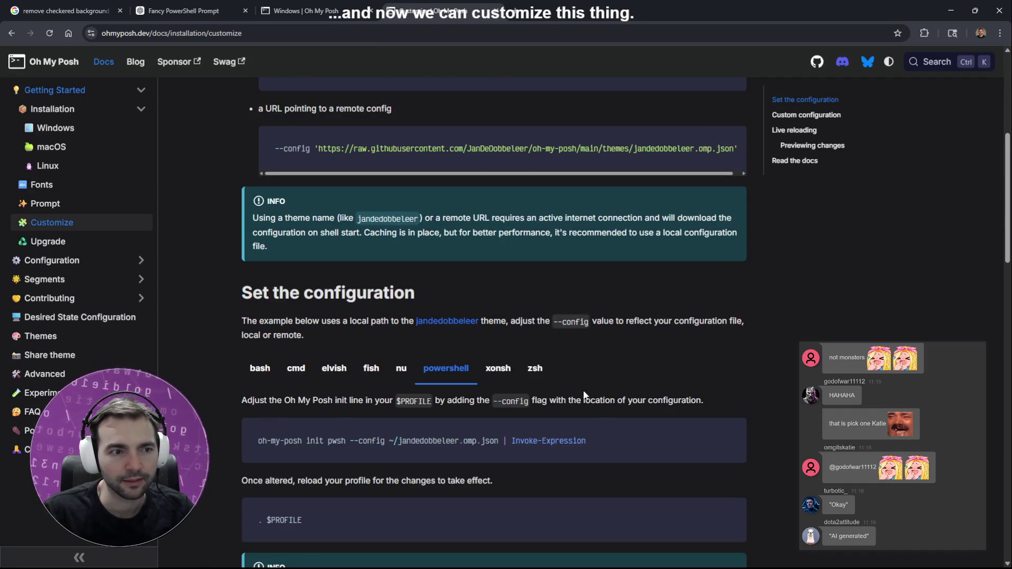
scroll(581, 393, up, 5)
scroll(585, 389, down, 5)
scroll(589, 388, down, 8)
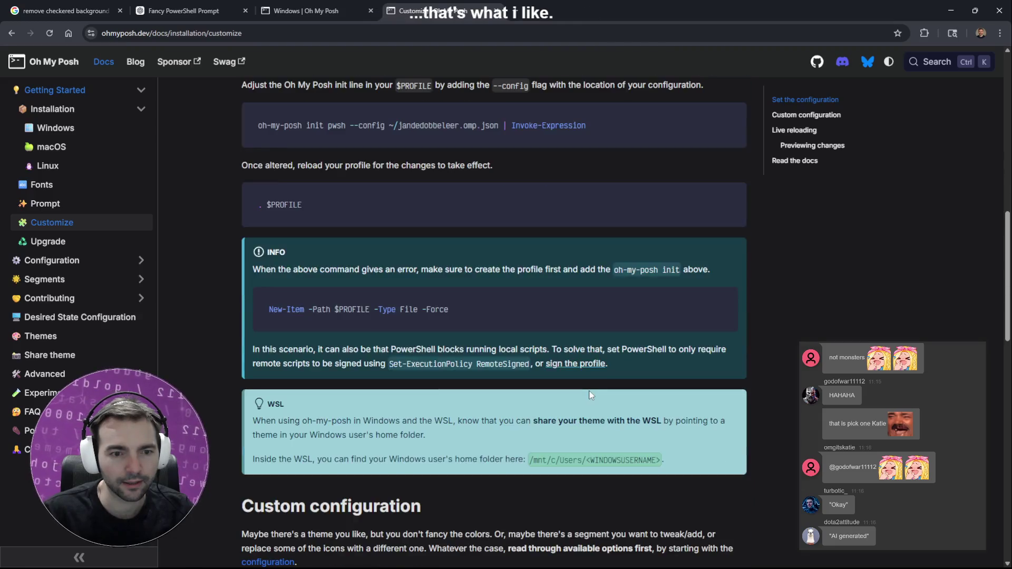
key(alt+Tab)
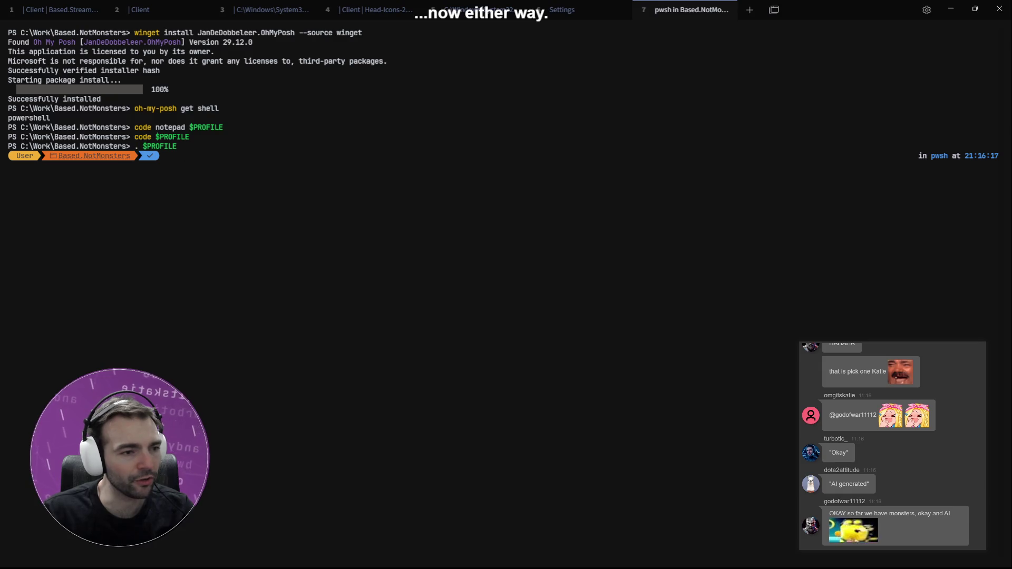
key(alt+Tab)
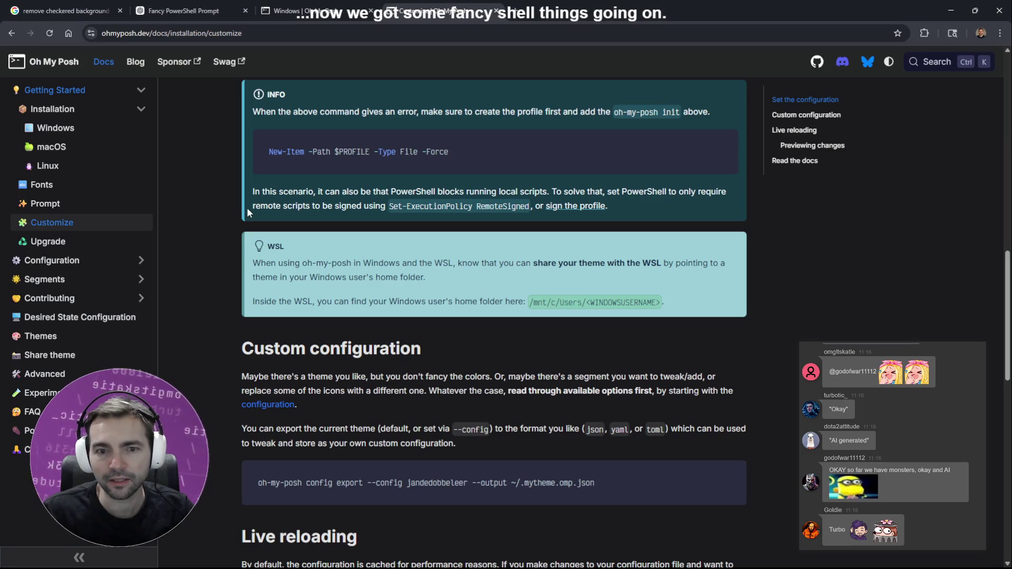
scroll(311, 281, down, 2)
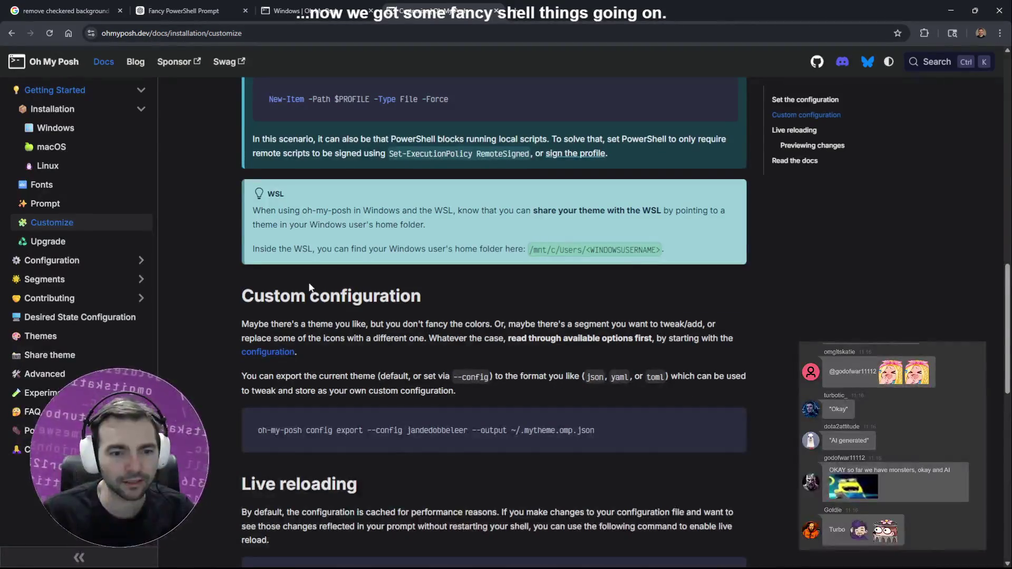
scroll(310, 287, down, 3)
scroll(308, 282, down, 6)
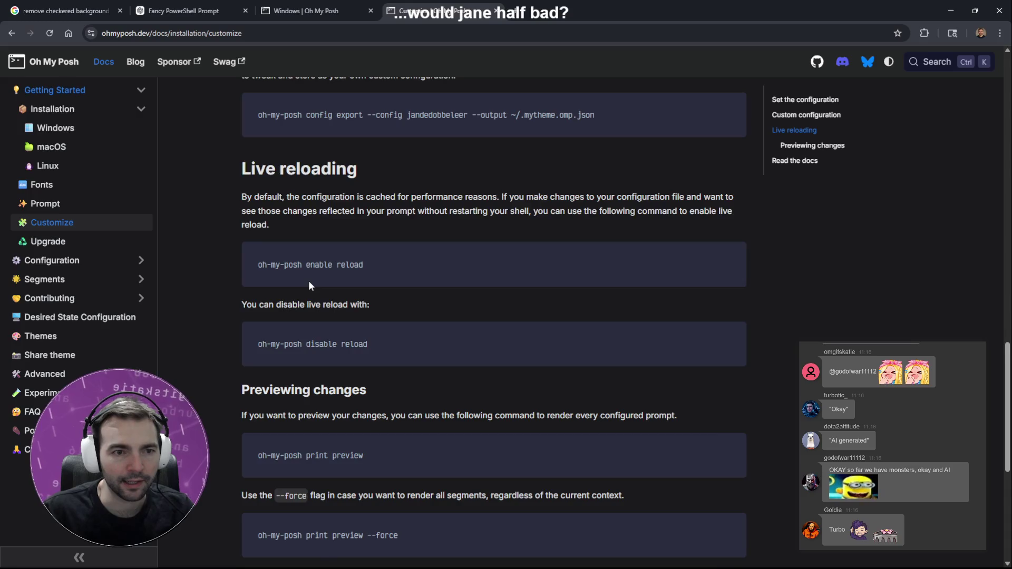
scroll(310, 281, up, 13)
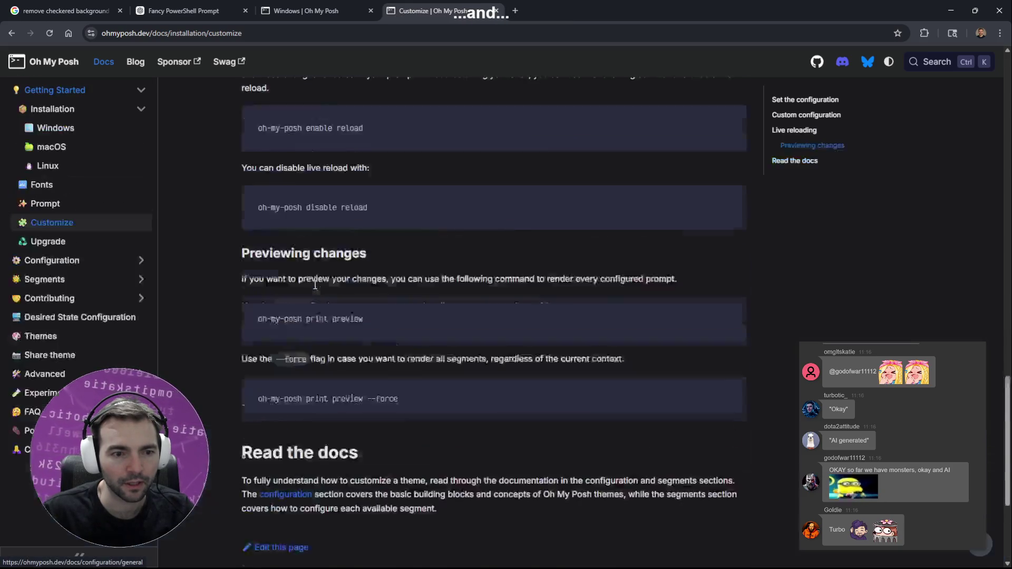
scroll(331, 284, up, 7)
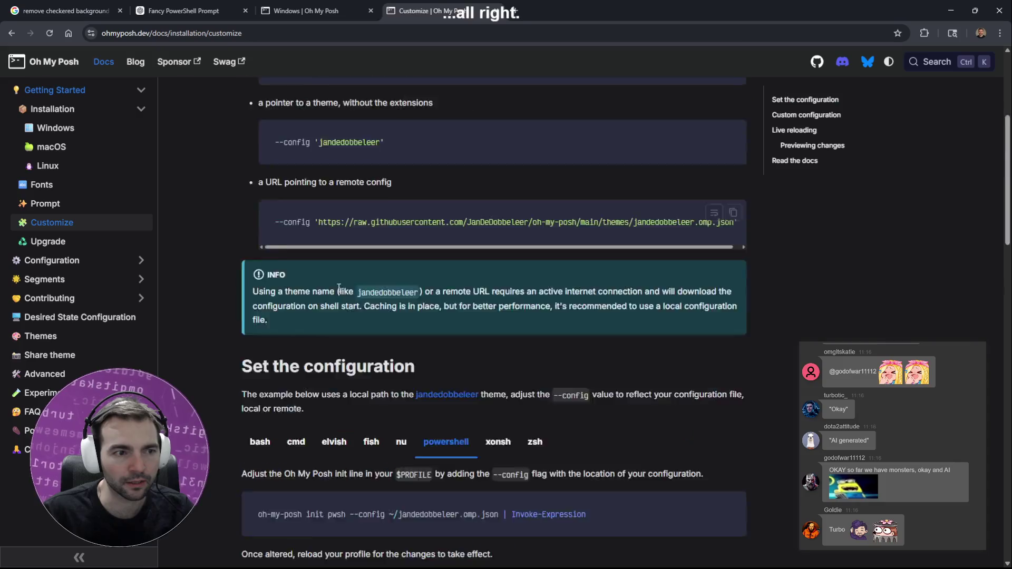
scroll(343, 288, down, 7)
scroll(377, 289, up, 9)
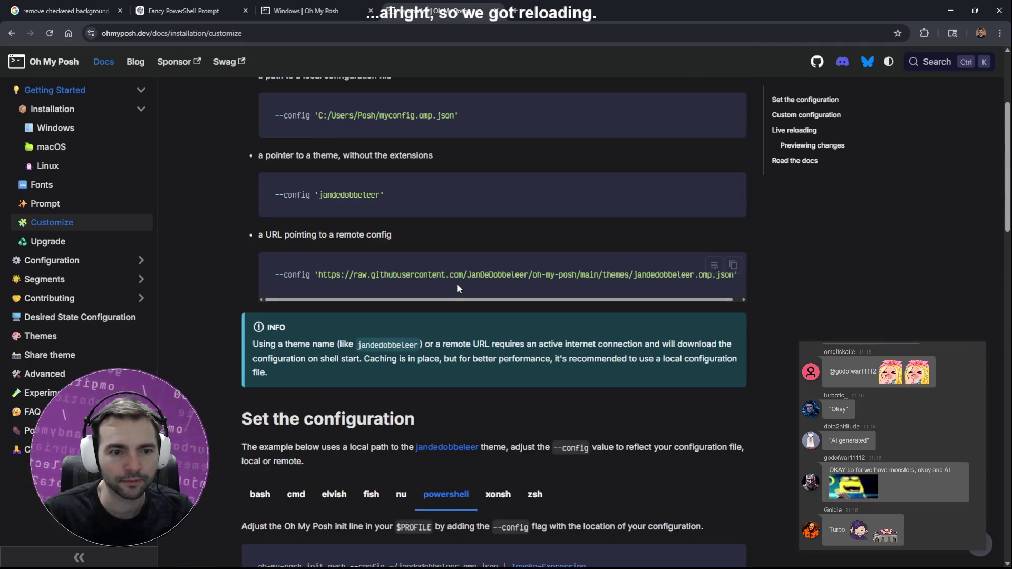
scroll(458, 284, up, 4)
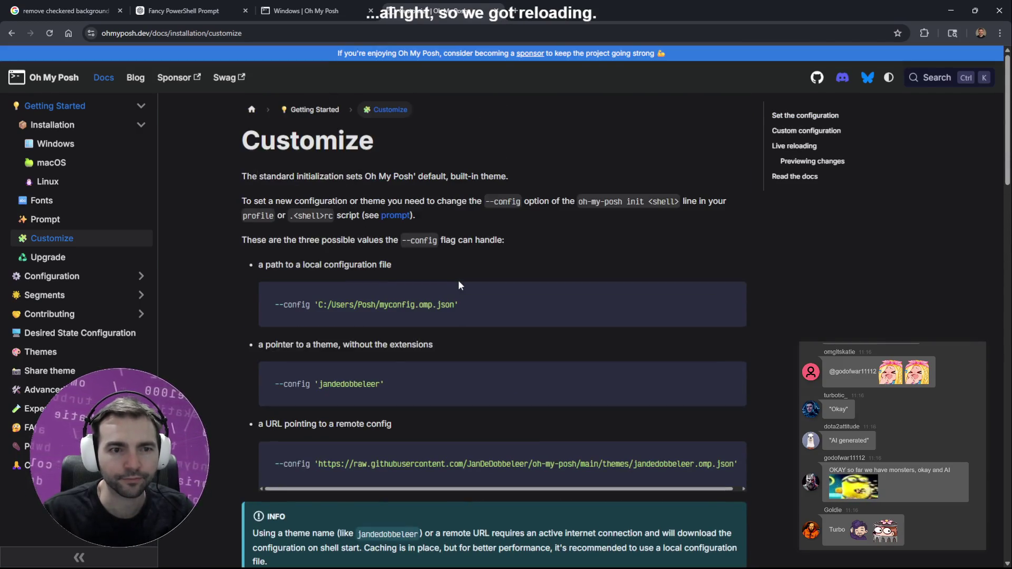
mouse_move(255, 173)
mouse_down()
mouse_move(351, 202)
mouse_move(506, 203)
mouse_up()
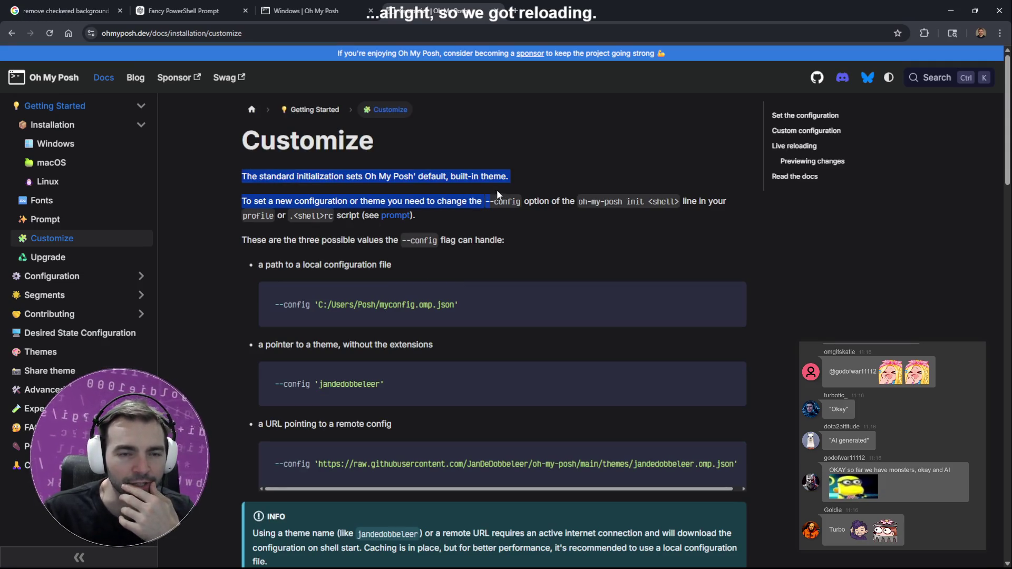
click(405, 180)
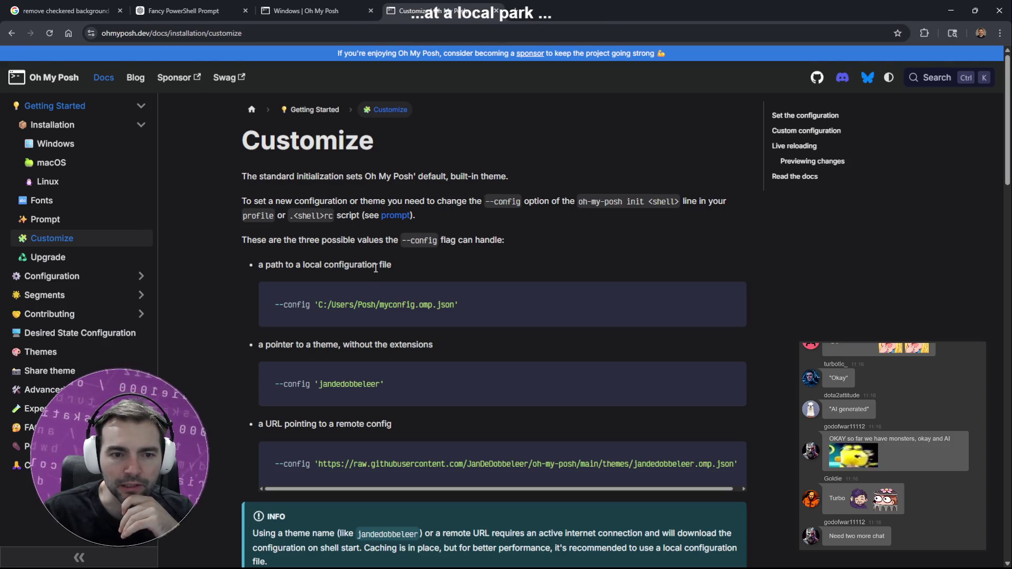
scroll(376, 267, down, 1)
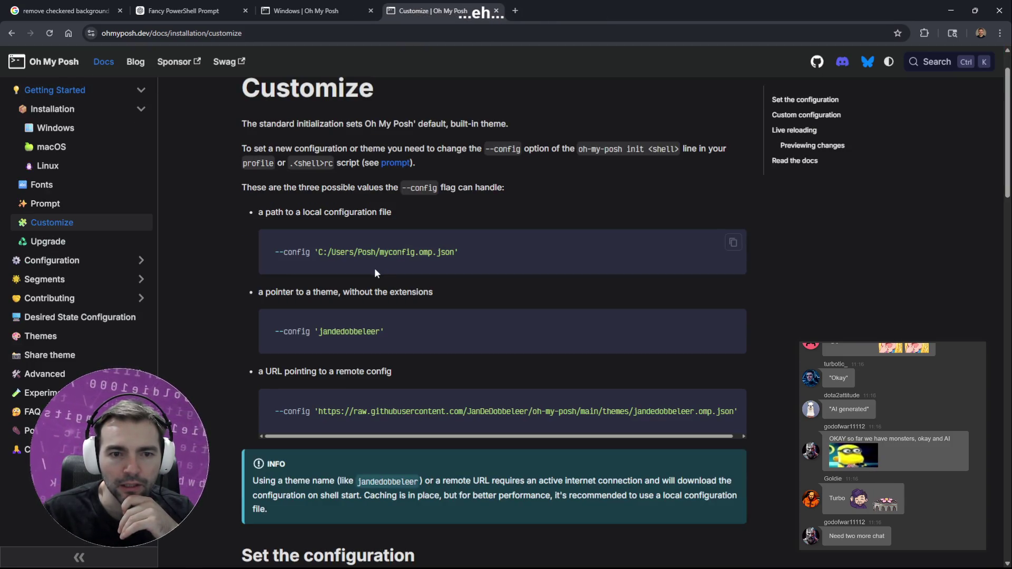
scroll(372, 287, down, 1)
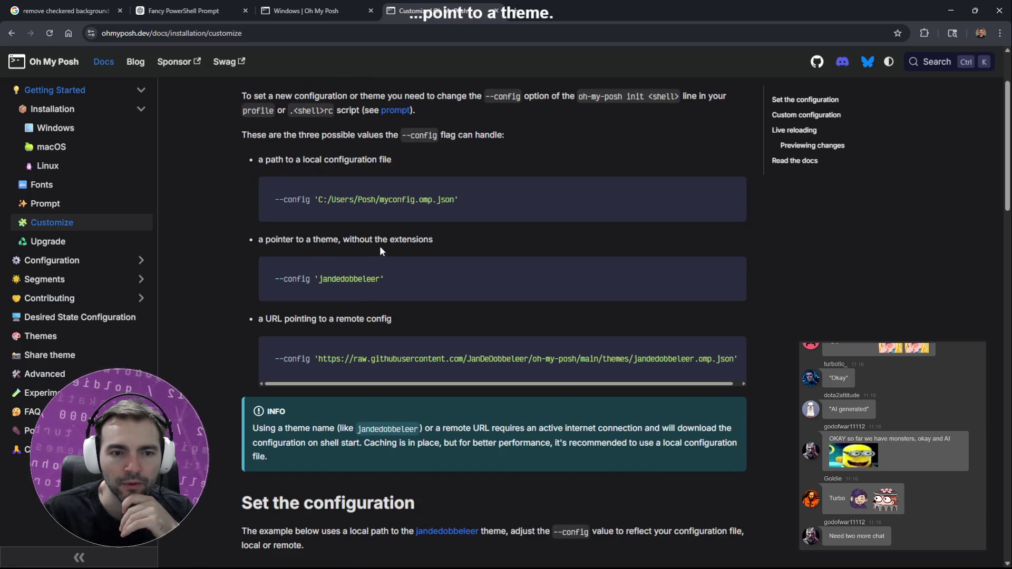
scroll(370, 352, down, 1)
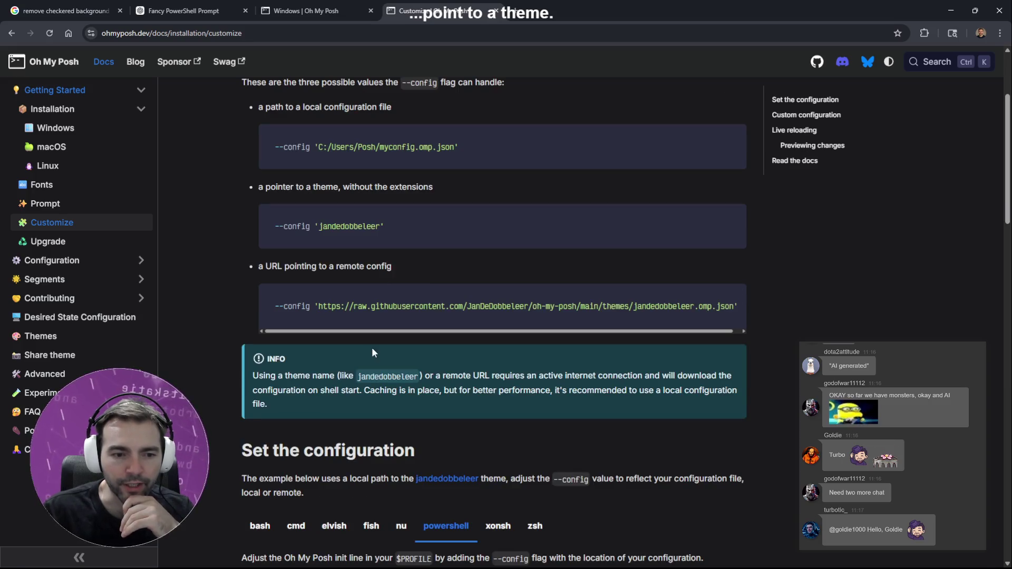
scroll(372, 352, down, 3)
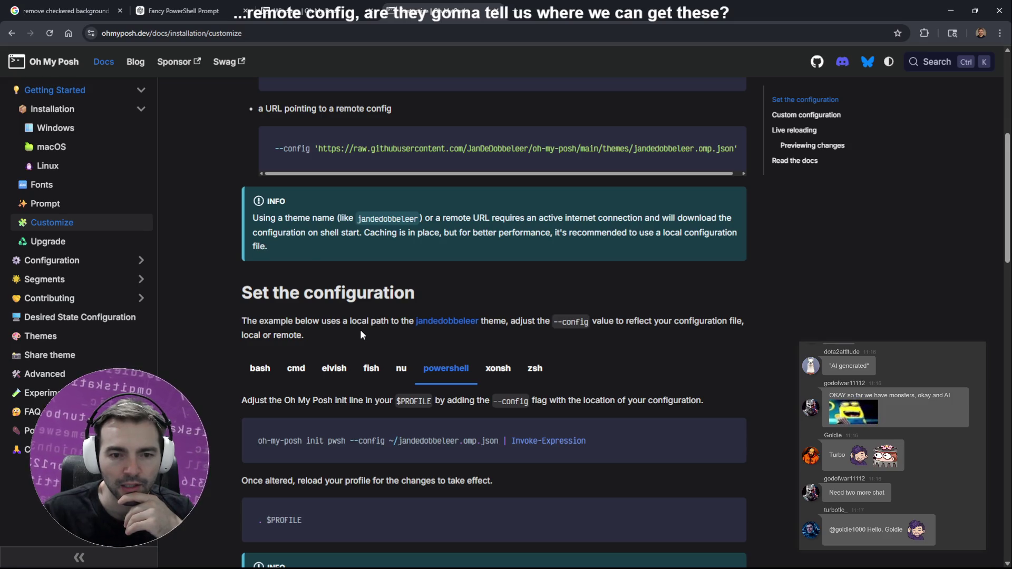
scroll(361, 332, down, 4)
scroll(365, 326, down, 5)
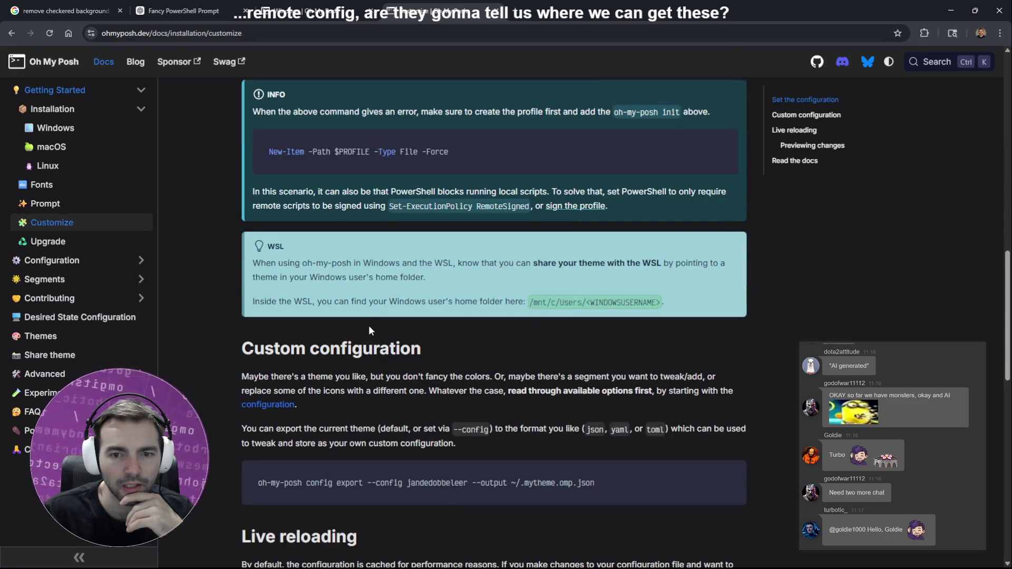
scroll(368, 324, down, 8)
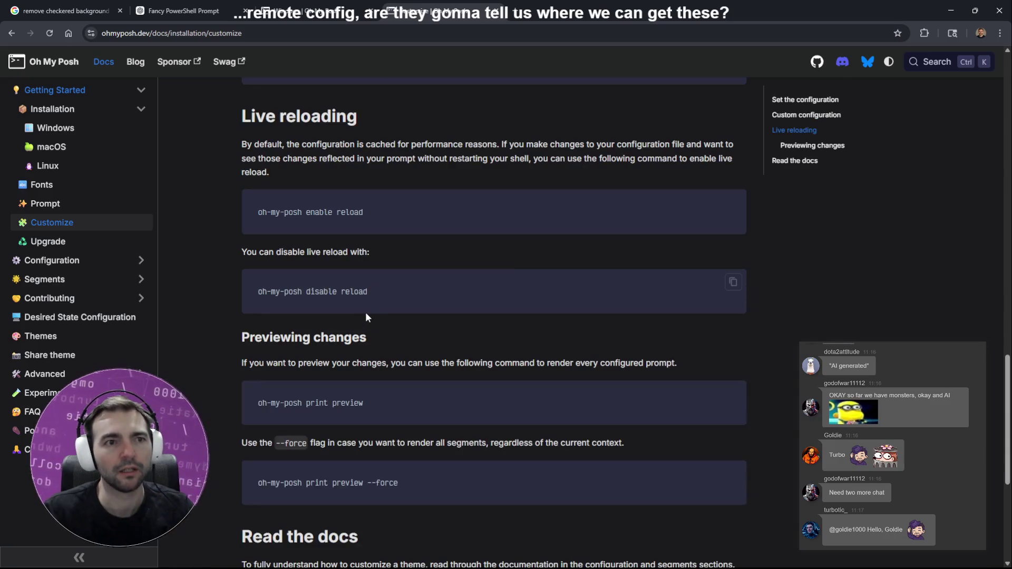
key(alt+Tab)
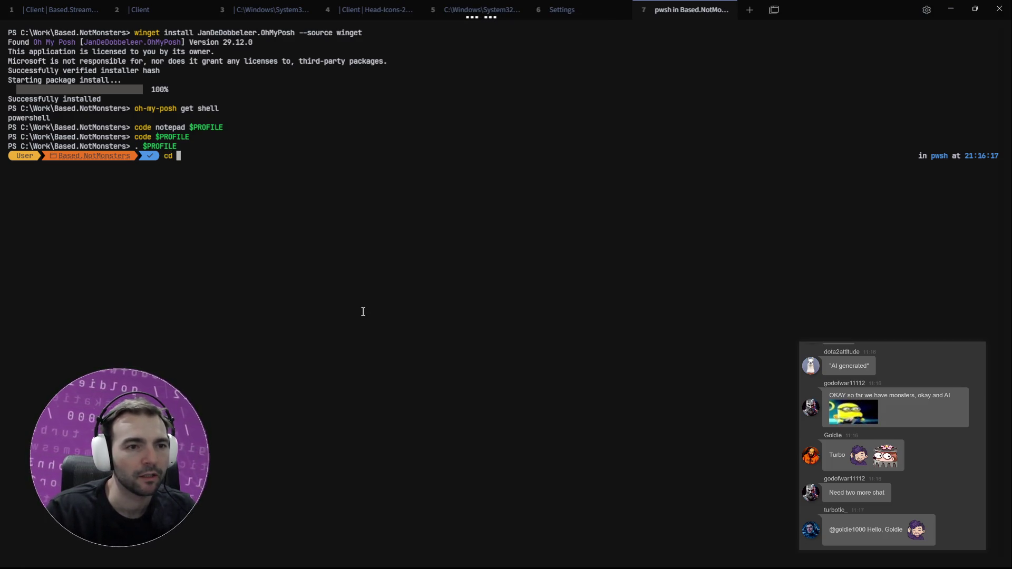
Step: Change to the home folder with 'cd ~', confirm C:\Users\User with pwd, and launch Codex
text(~/Wo)
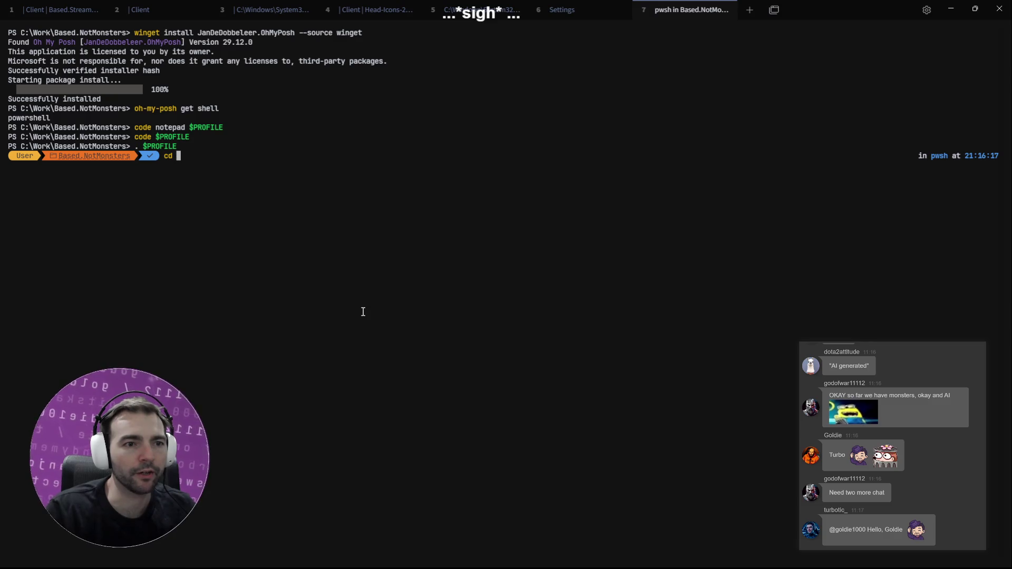
key(BackSpace)
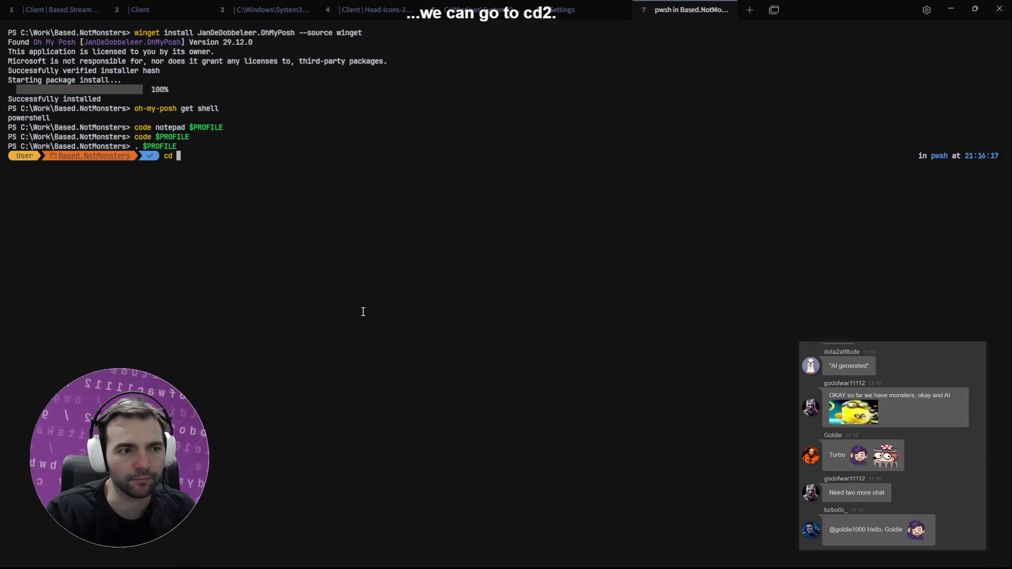
text(~/)
key(Return)
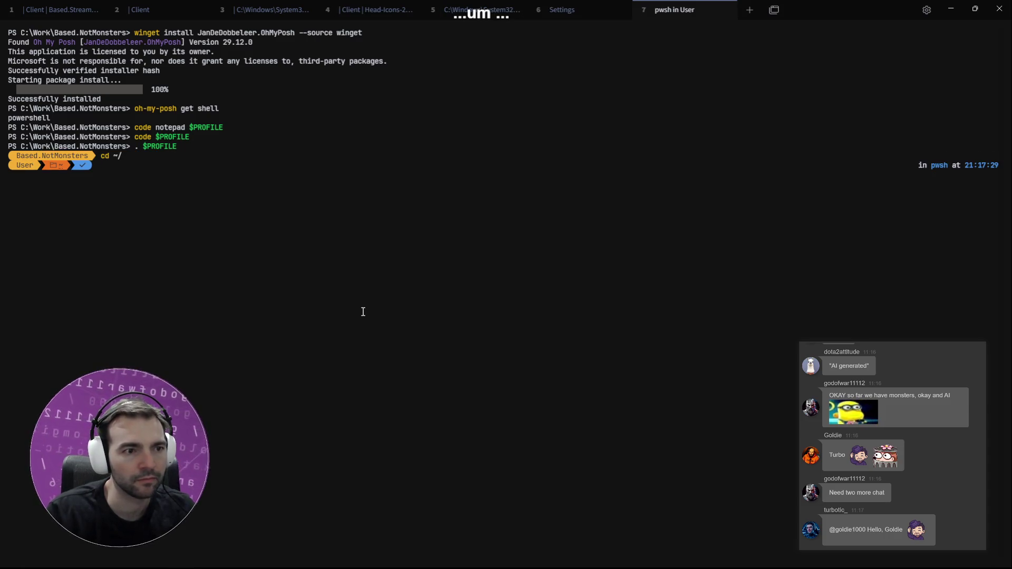
text(pwd)
key(Return)
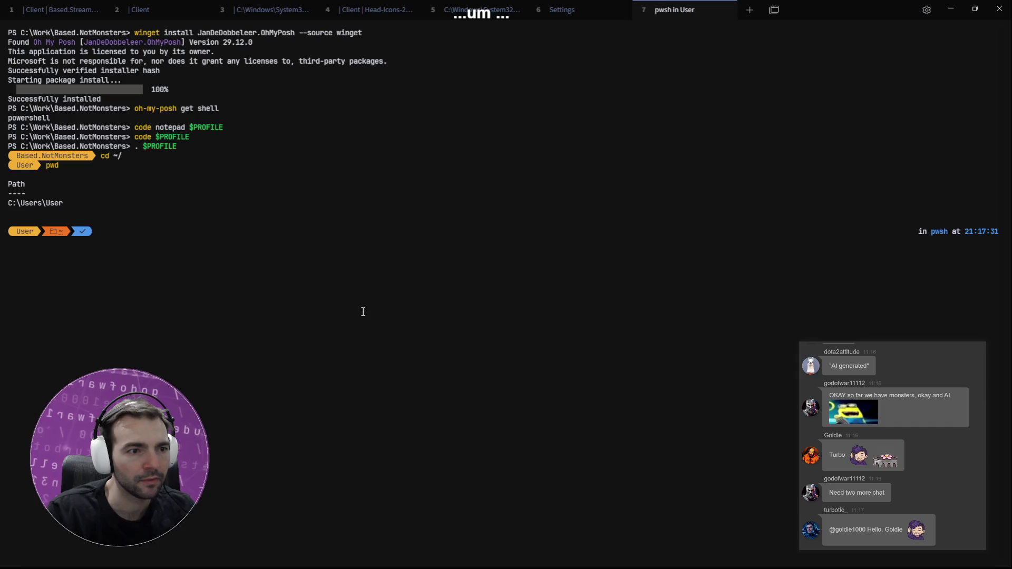
text(codex)
key(Return)
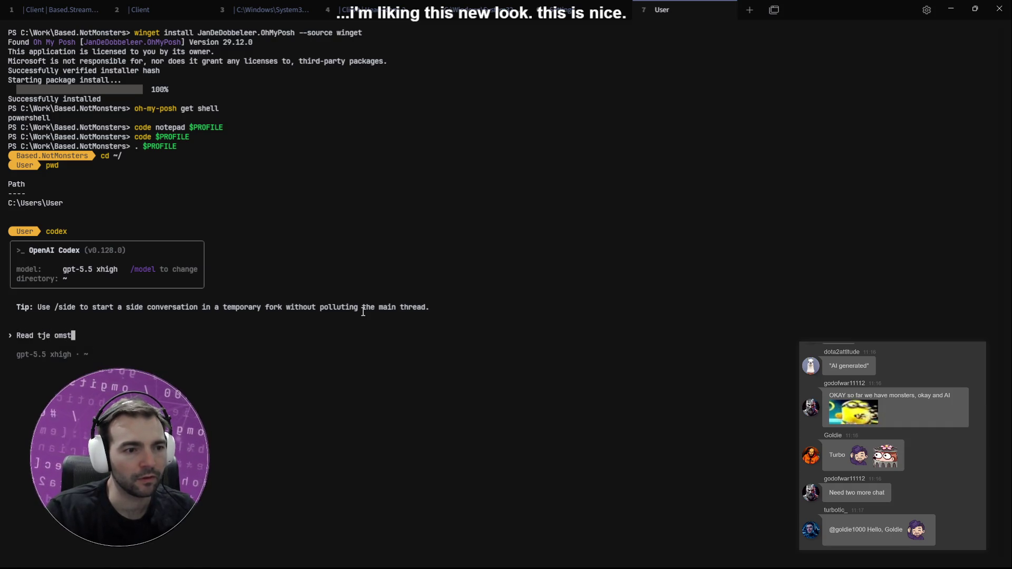
Step: Complete the Codex request text so it reads 'Read the instructions'
text(th)
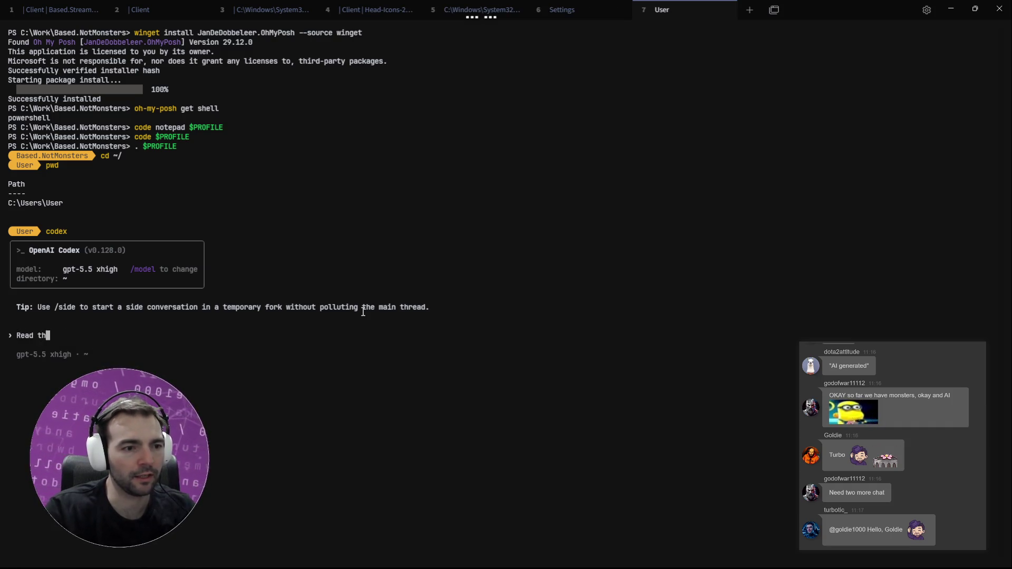
text(e instructions)
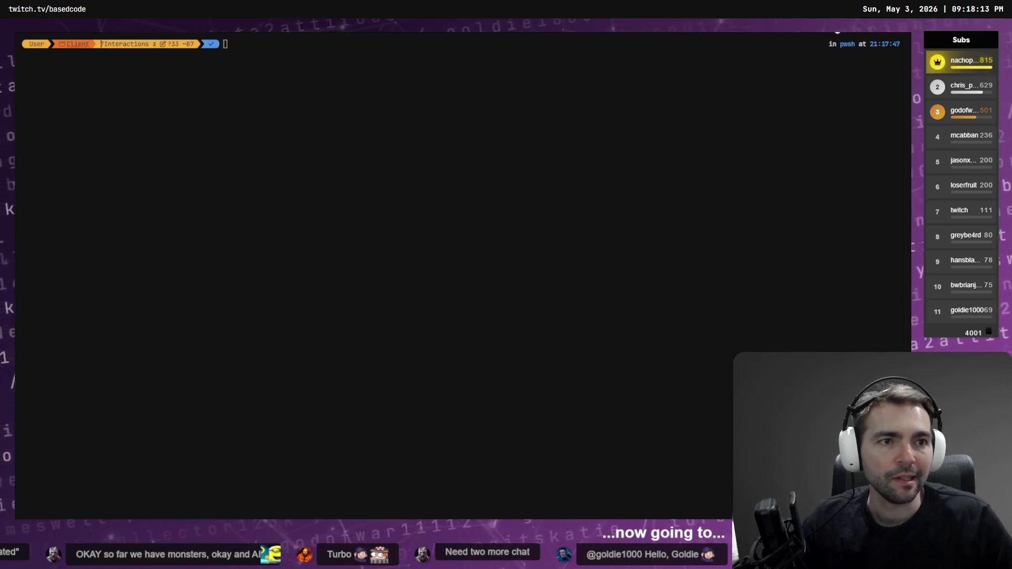
Step: Open Tabby's Hotkeys settings and filter the list for 'Alt' shortcuts
key(ctrl+comma)
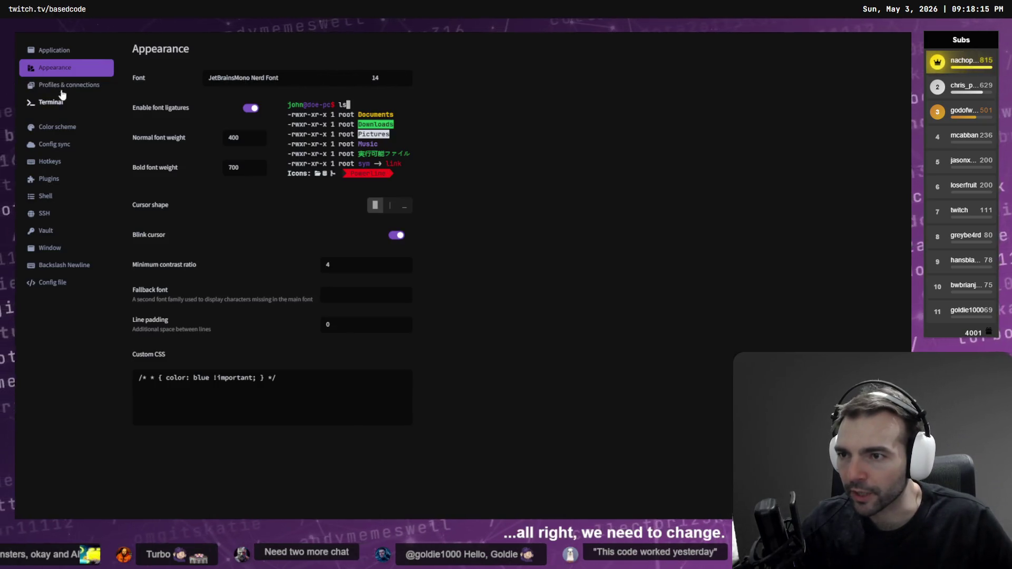
click(55, 168)
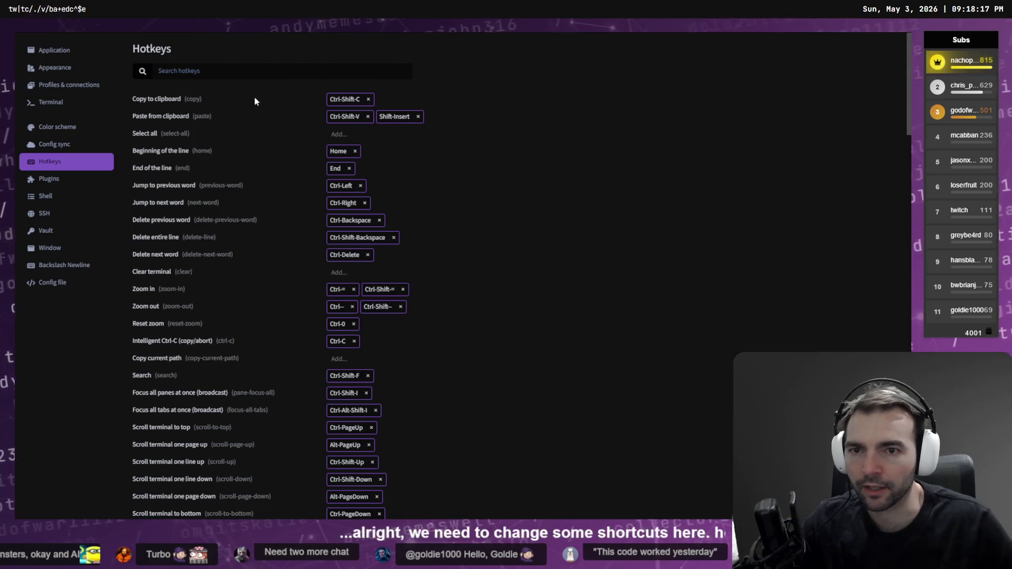
click(250, 72)
text(Alt)
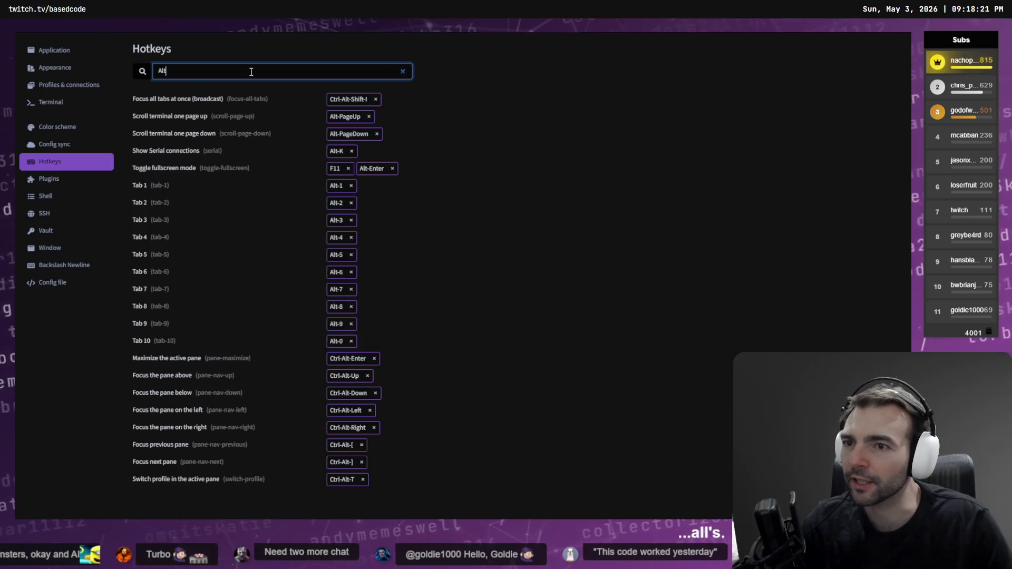
text(-)
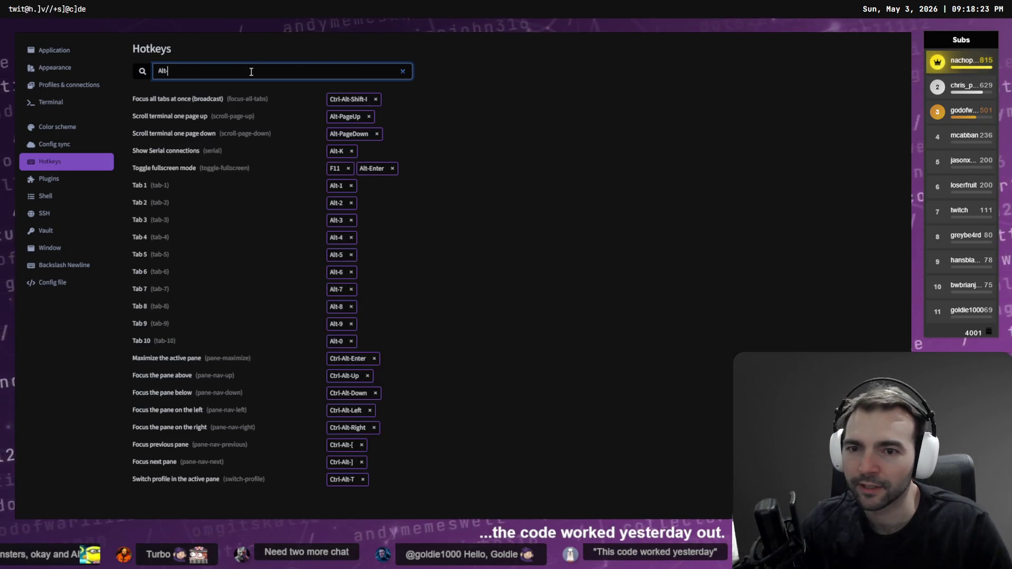
mouse_move(386, 238)
key(BackSpace)
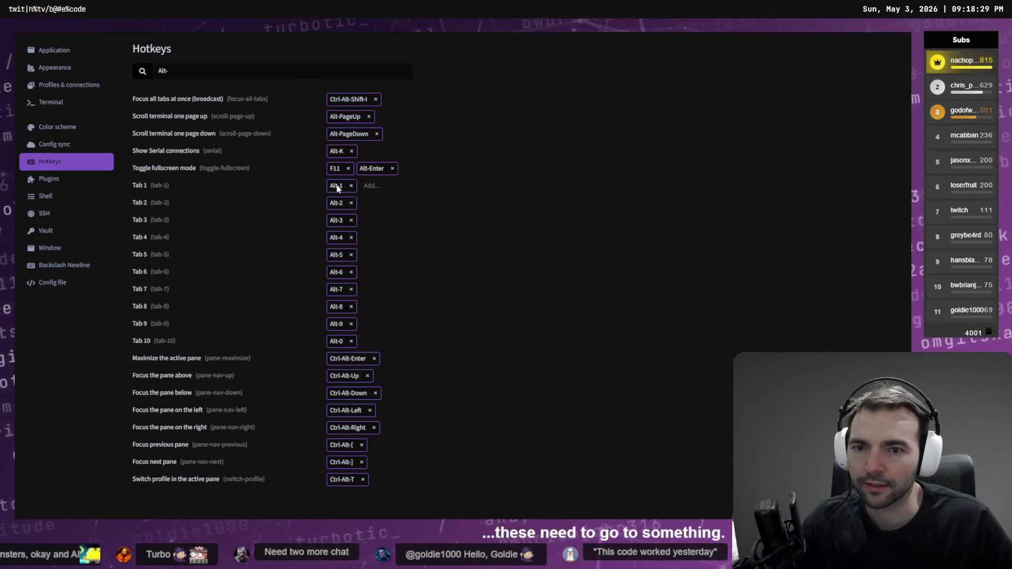
Step: Rebind the Tab 1 through Tab 5 hotkeys to Alt-Shift-1 through Alt-Shift-5
click(341, 186)
key(Escape)
click(341, 185)
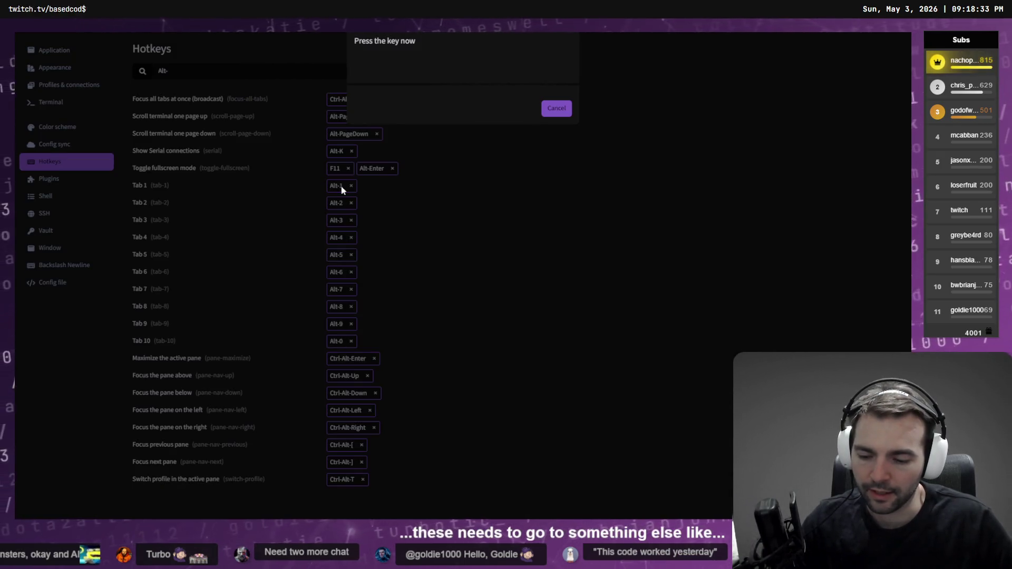
key(alt+shift+1)
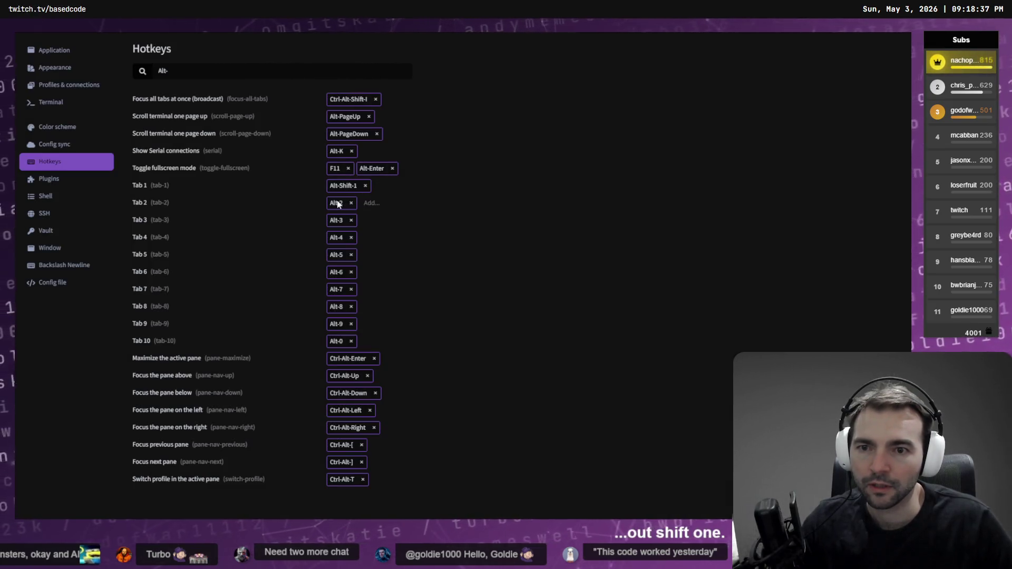
click(338, 202)
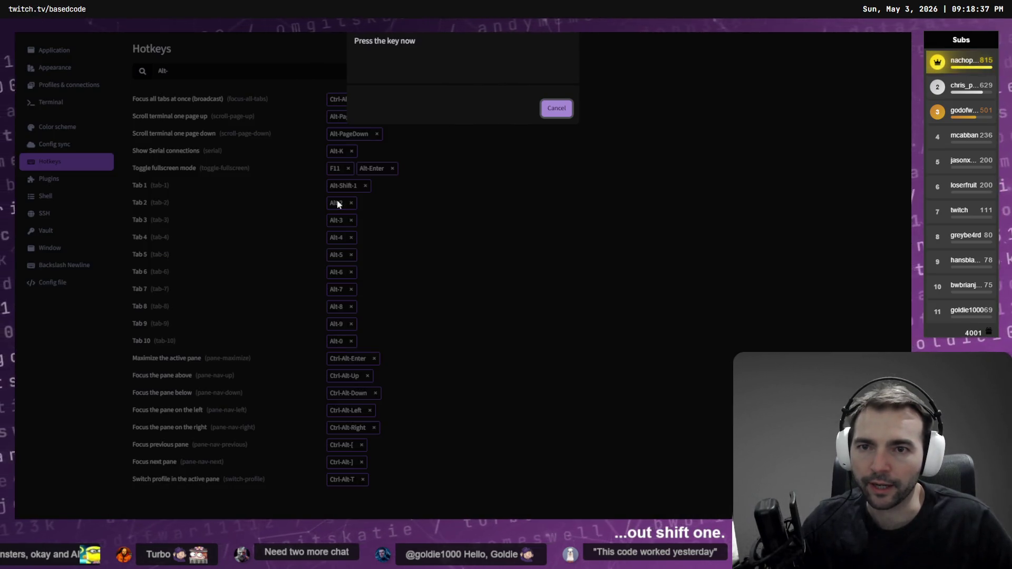
key(alt+shift+2)
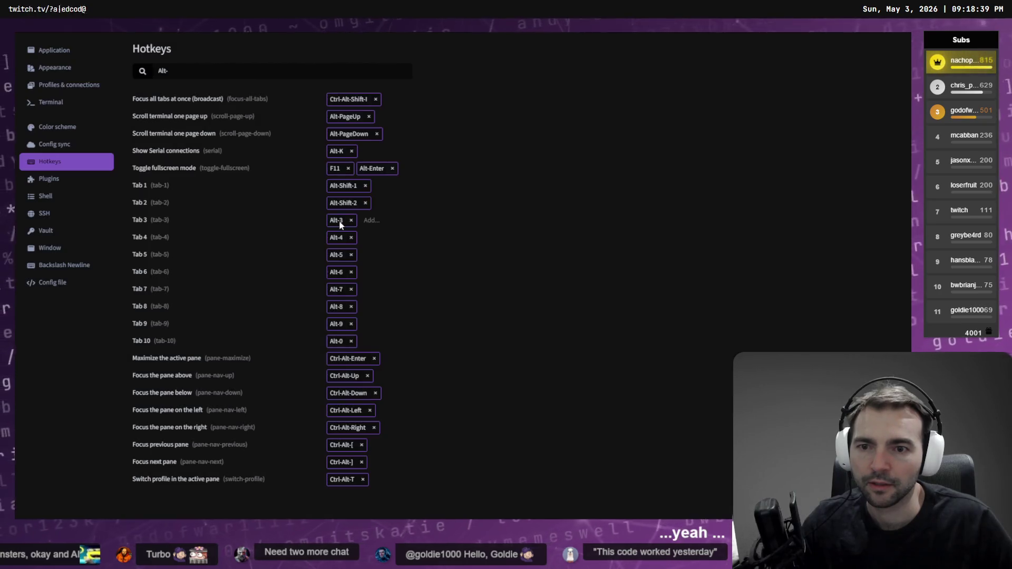
click(340, 220)
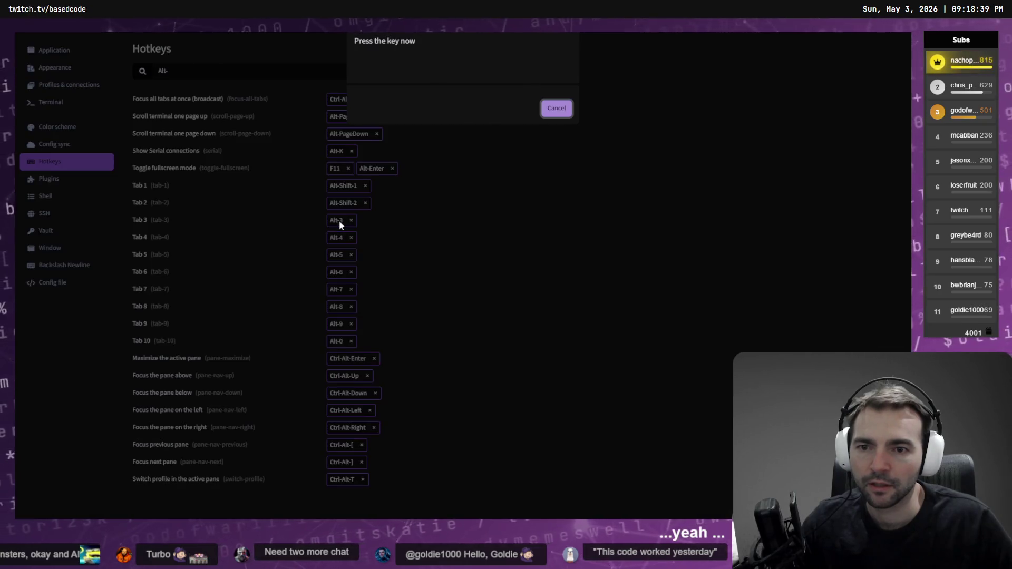
key(alt+shift+3)
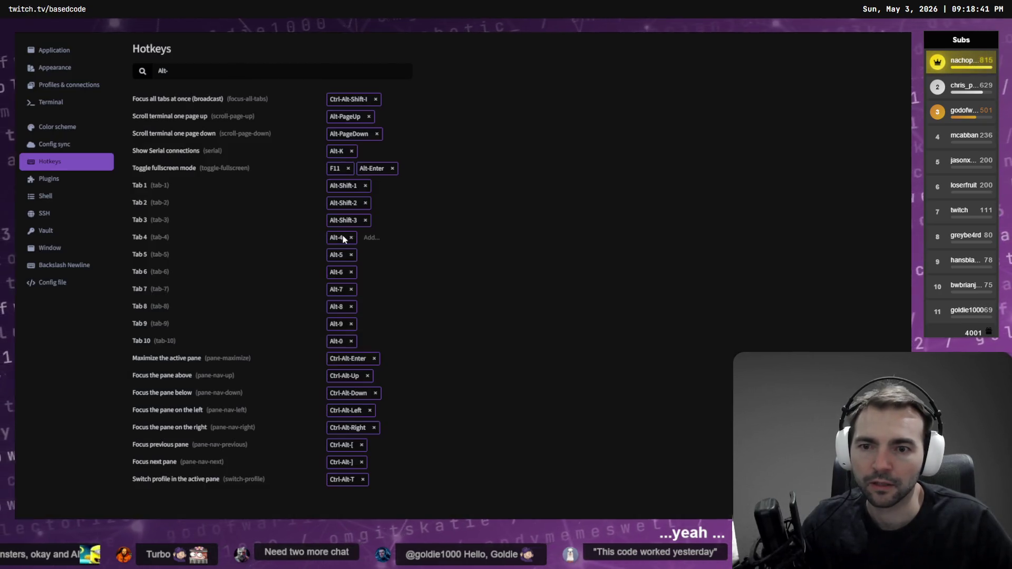
click(341, 237)
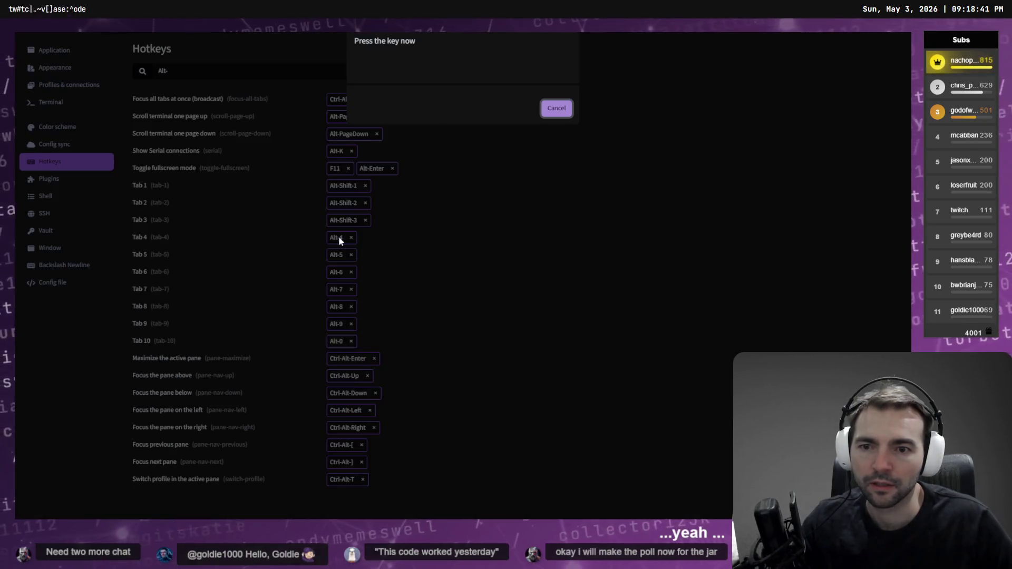
key(alt+shift+4)
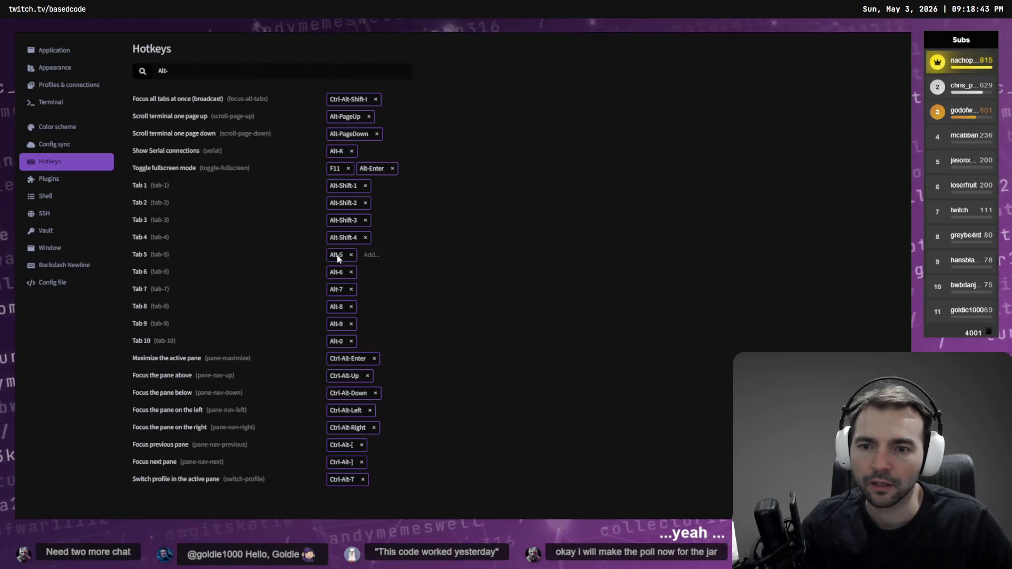
click(337, 257)
key(alt+shift+5)
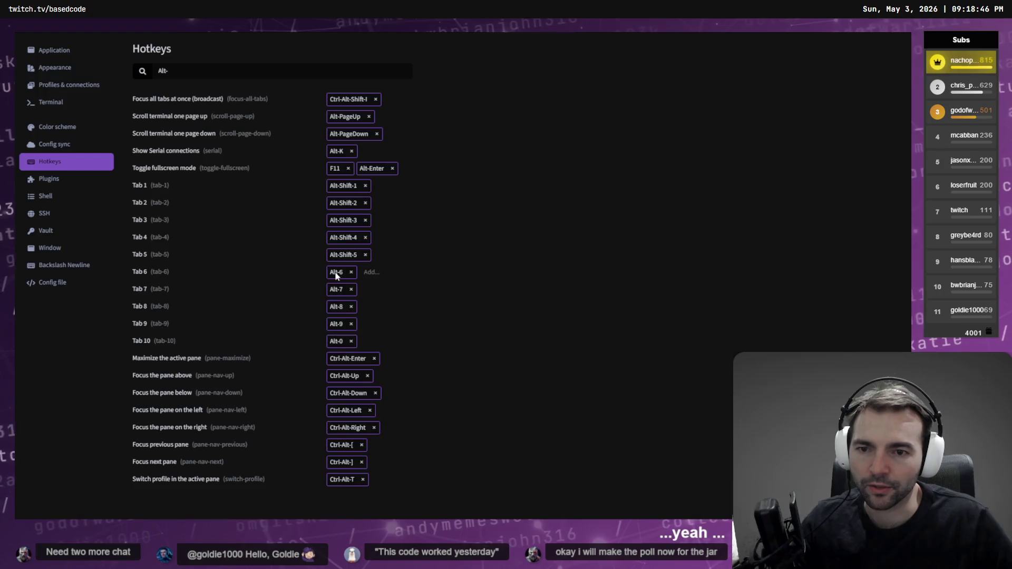
Step: Rebind the Tab 6 through Tab 10 hotkeys to Alt-Shift-6 through Alt-Shift-0
click(336, 273)
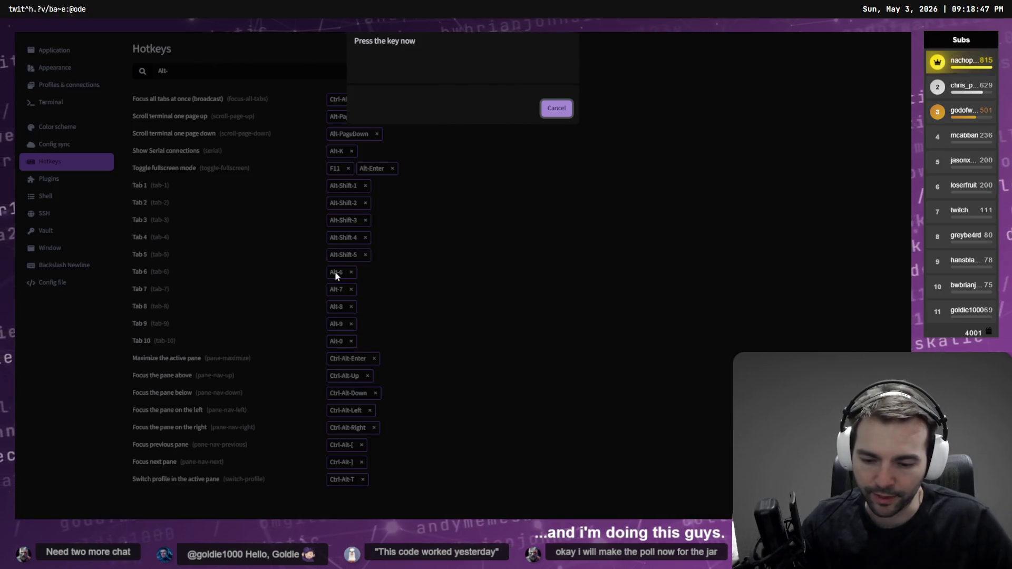
key(alt+shift+6)
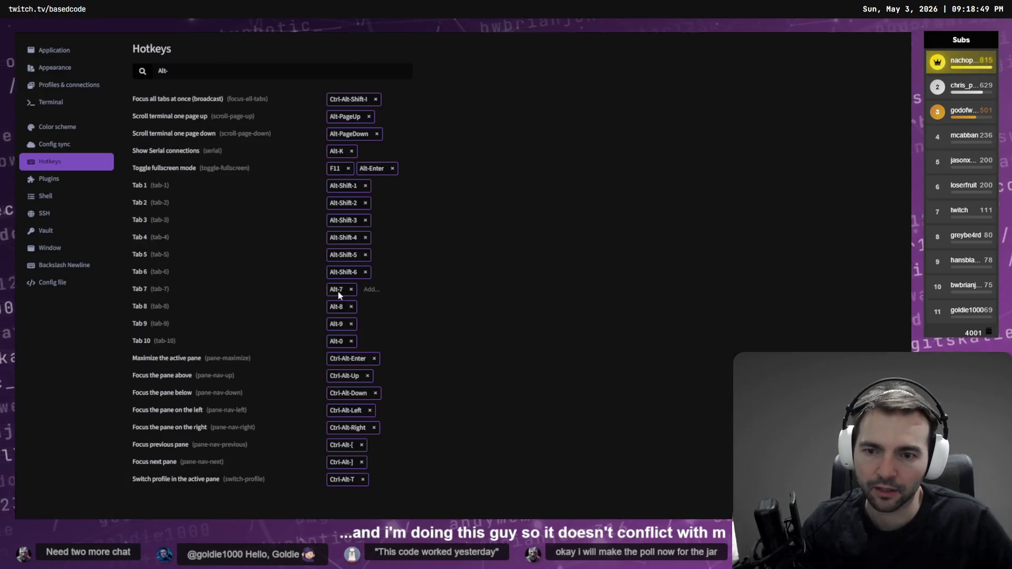
click(337, 291)
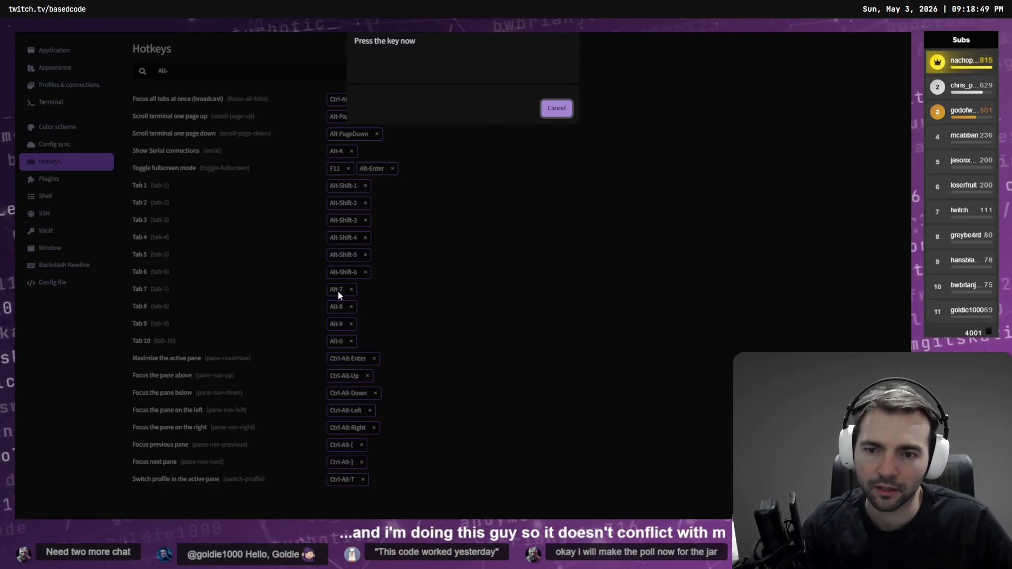
key(alt+shift+7)
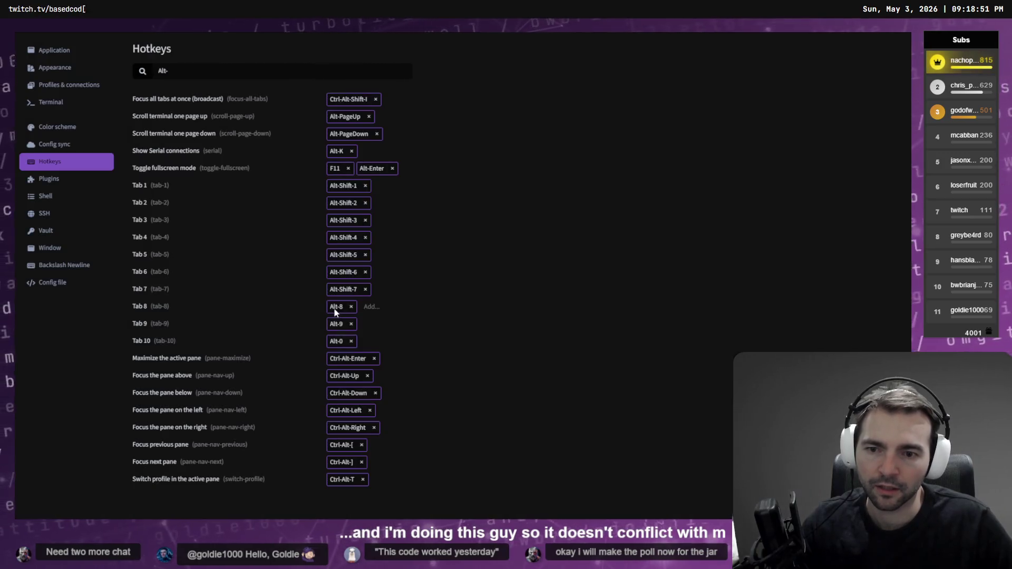
click(335, 307)
key(alt+shift+8)
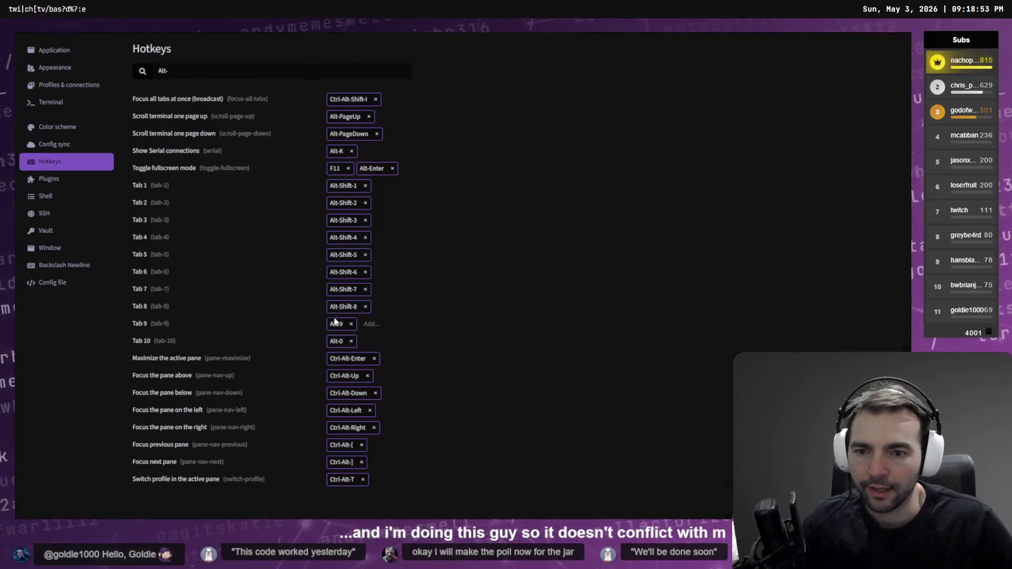
click(332, 325)
key(alt+shift+9)
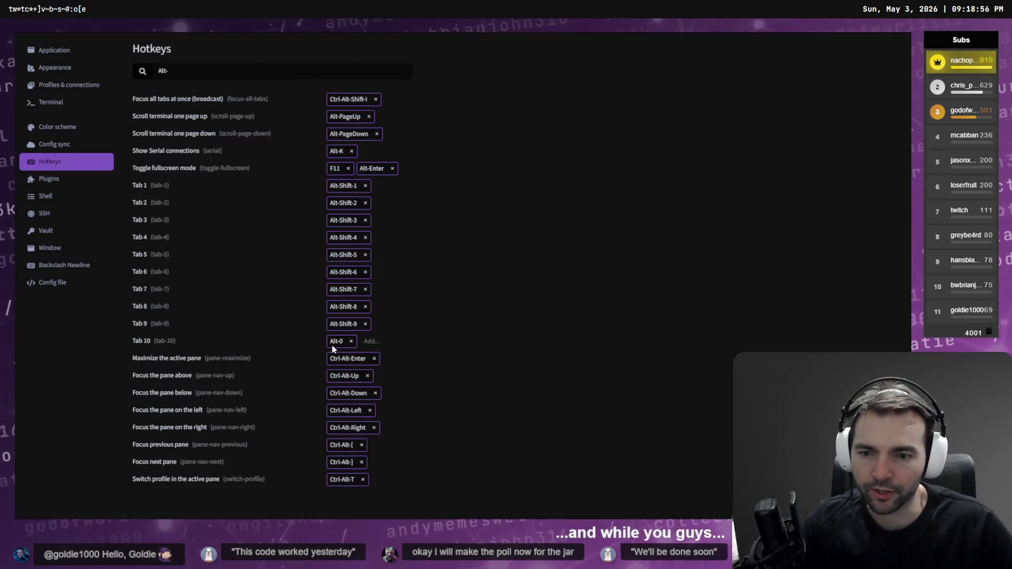
click(332, 342)
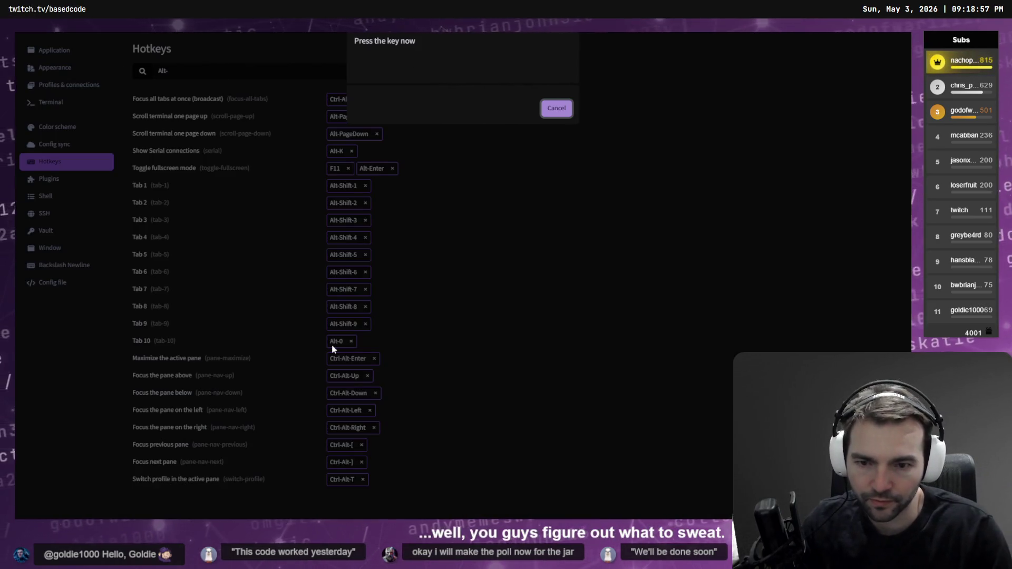
key(alt+shift+0)
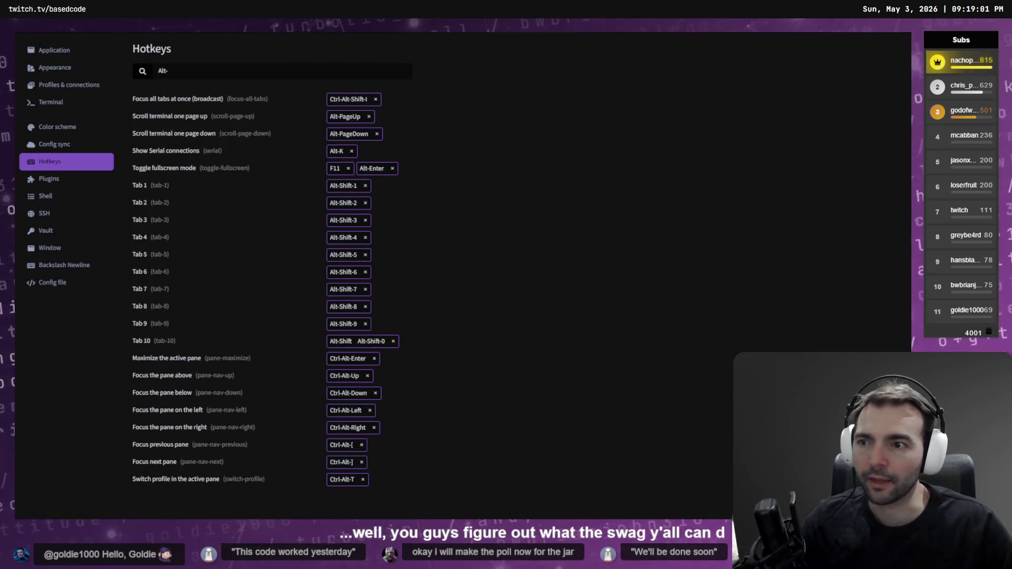
click(59, 52)
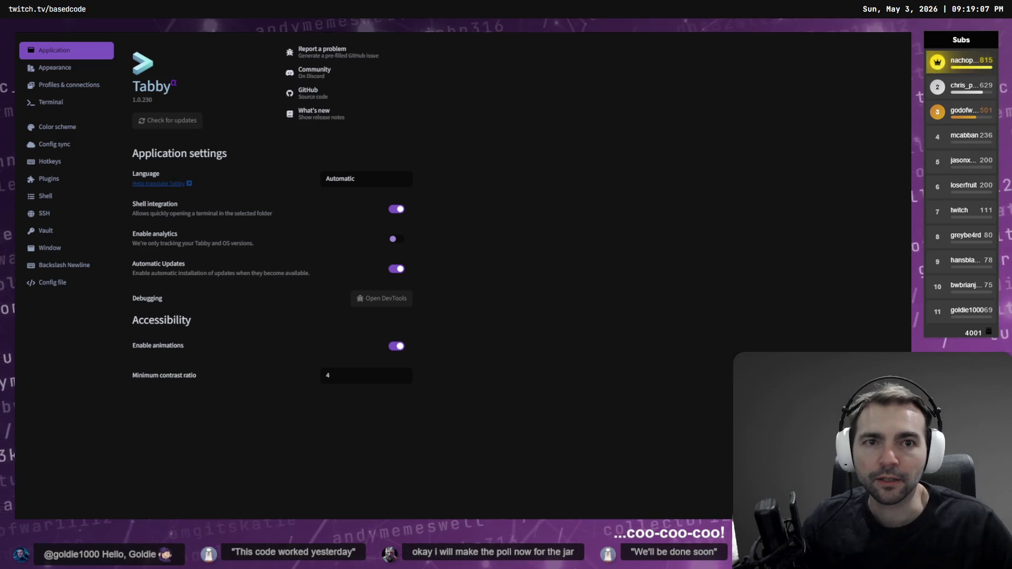
Step: Return to the Codex tab and test the Alt+1 and Alt+2 tab shortcuts
key(ctrl+Tab)
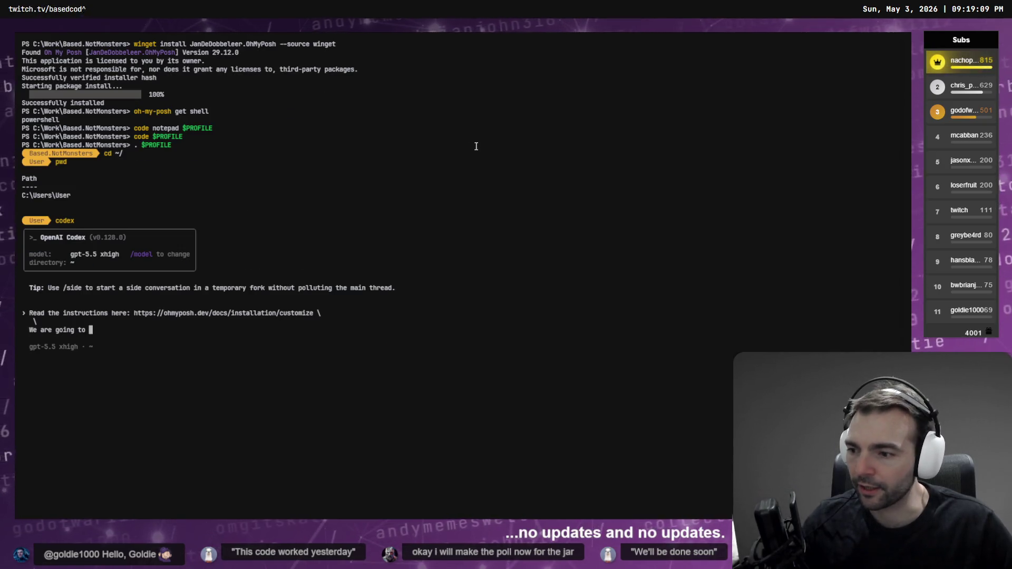
key(ctrl+Tab)
key(ctrl+Tab)
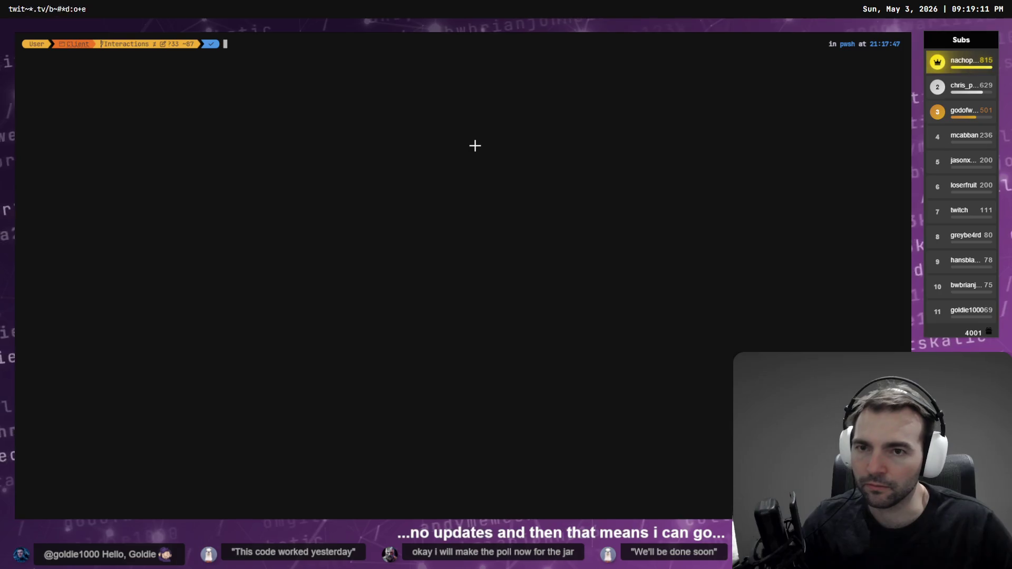
key(alt+1)
key(alt+2)
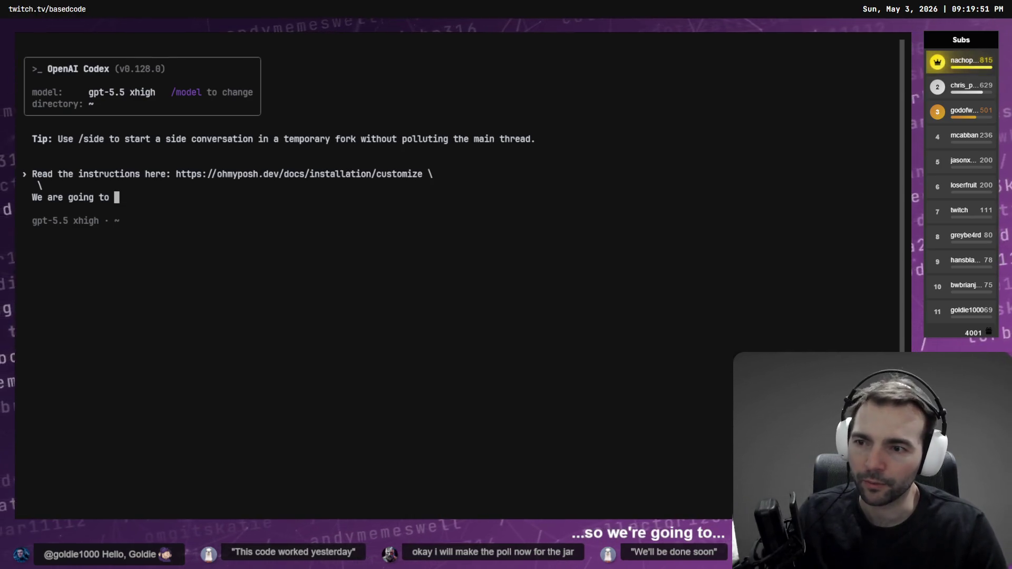
Step: Extend the Codex draft with 'change the colors used in our'
text(chate tex)
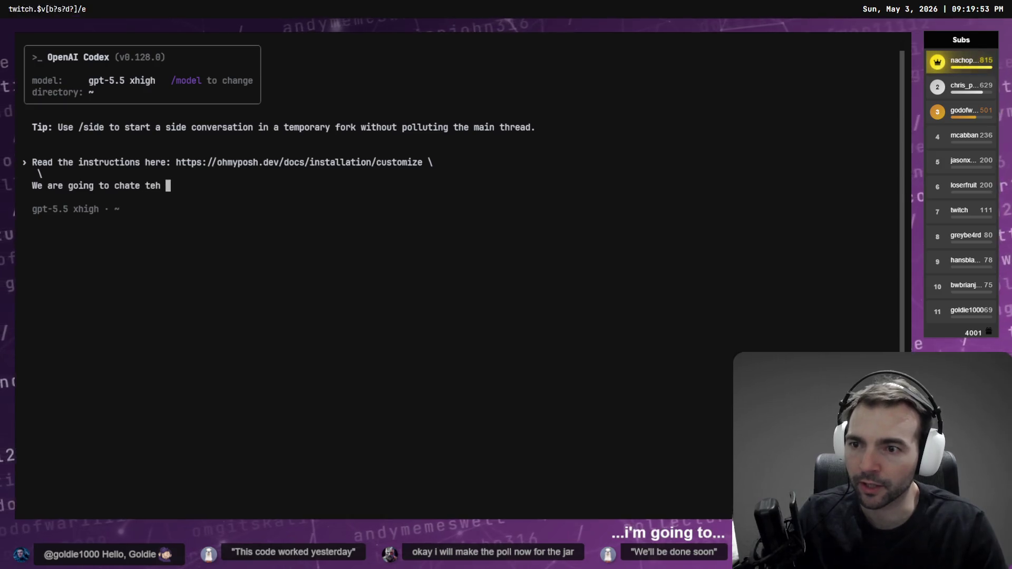
key(BackSpace)
key(BackSpace)
key(BackSpace)
text(change the col)
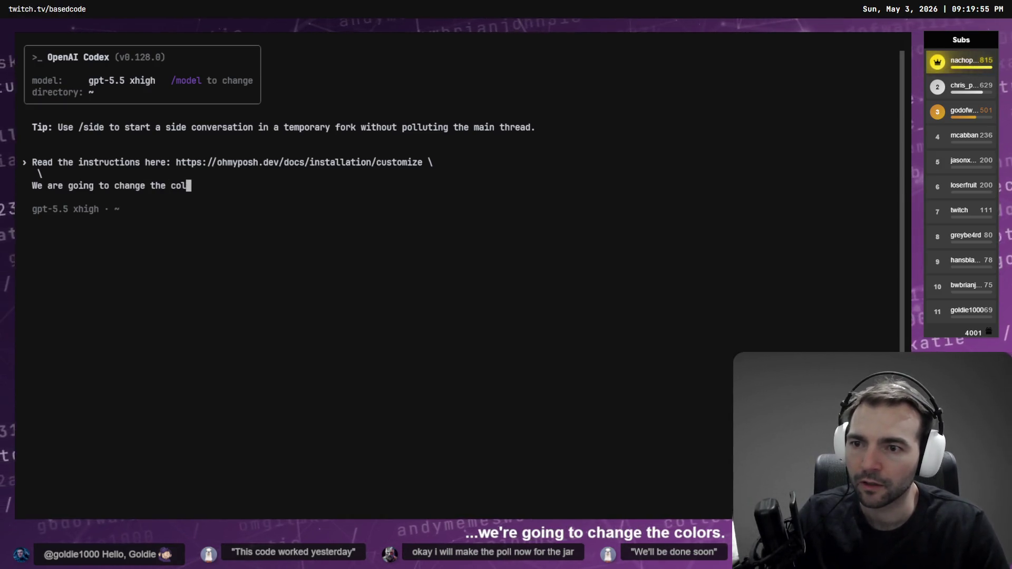
text(ors ued in th)
key(BackSpace)
key(BackSpace)
key(BackSpace)
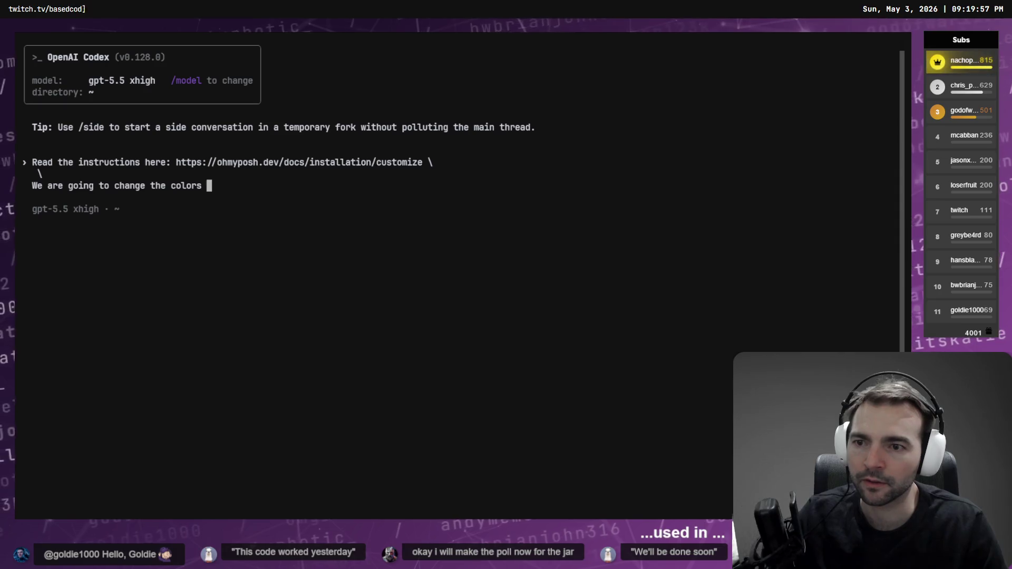
text(used in our)
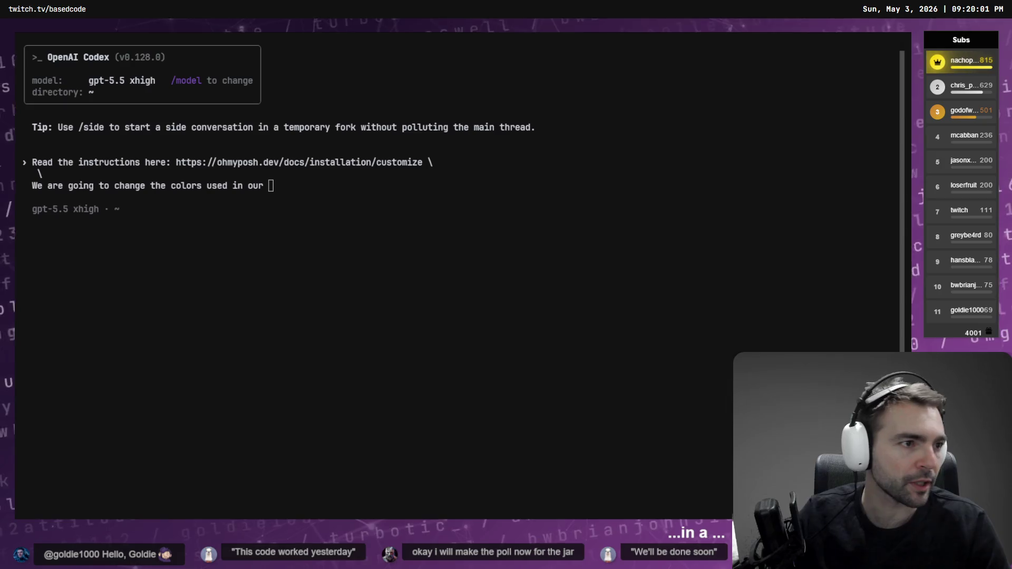
key(alt+Tab)
key(alt+Tab)
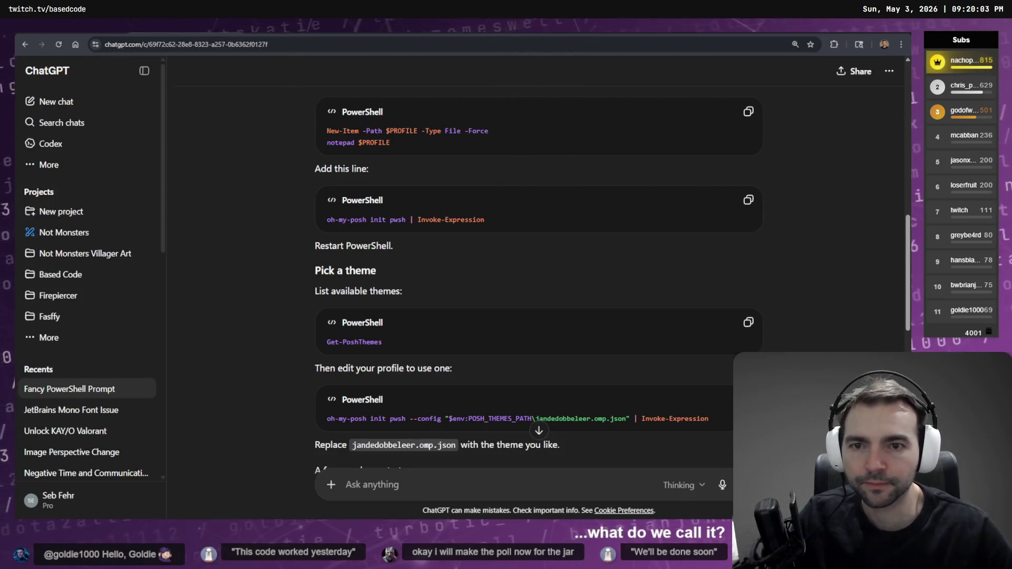
Step: Review ChatGPT's earlier answer and glance at its sources panel
scroll(538, 264, up, 10)
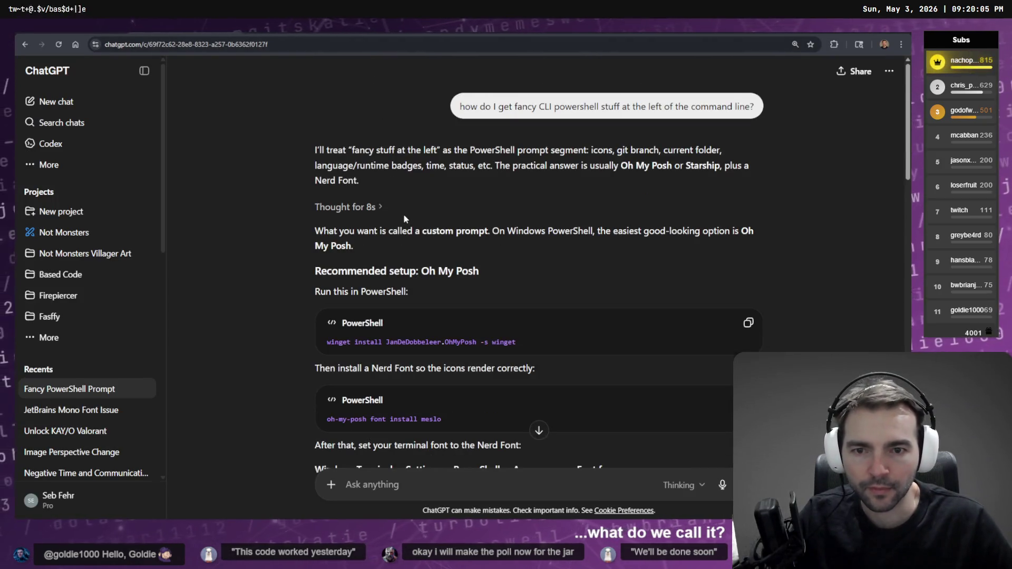
scroll(539, 177, down, 2)
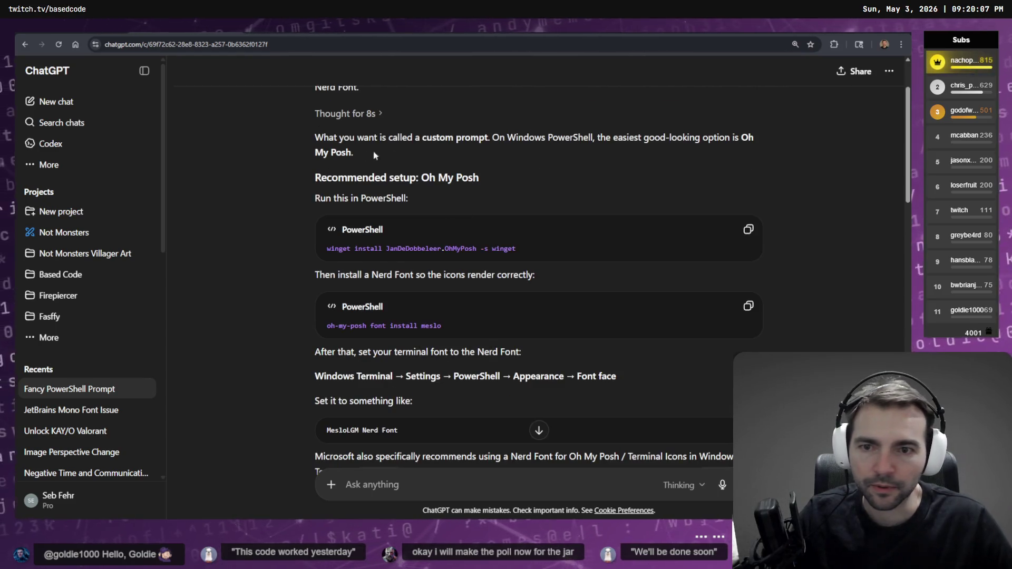
scroll(375, 154, up, 1)
scroll(378, 187, up, 1)
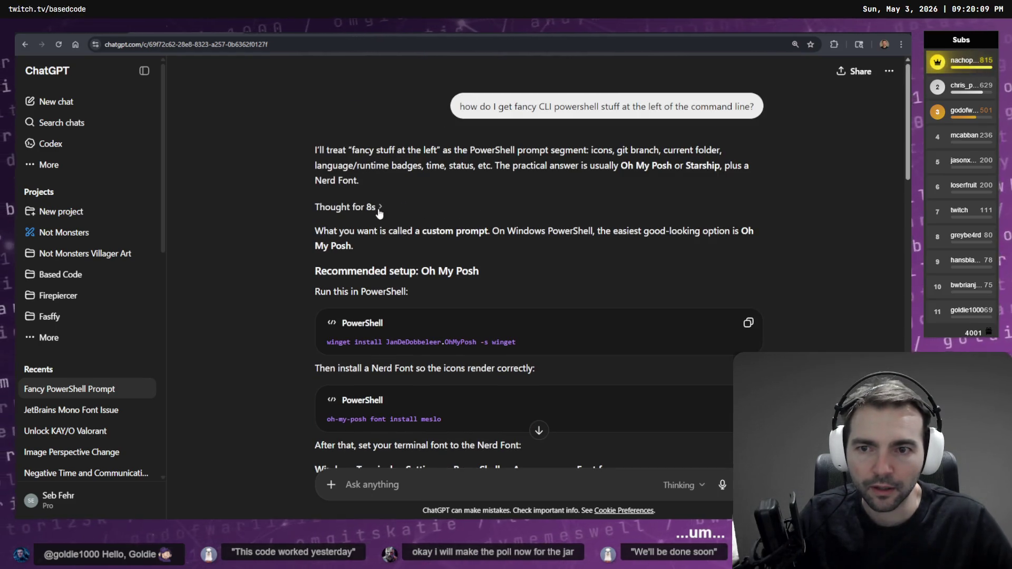
click(379, 208)
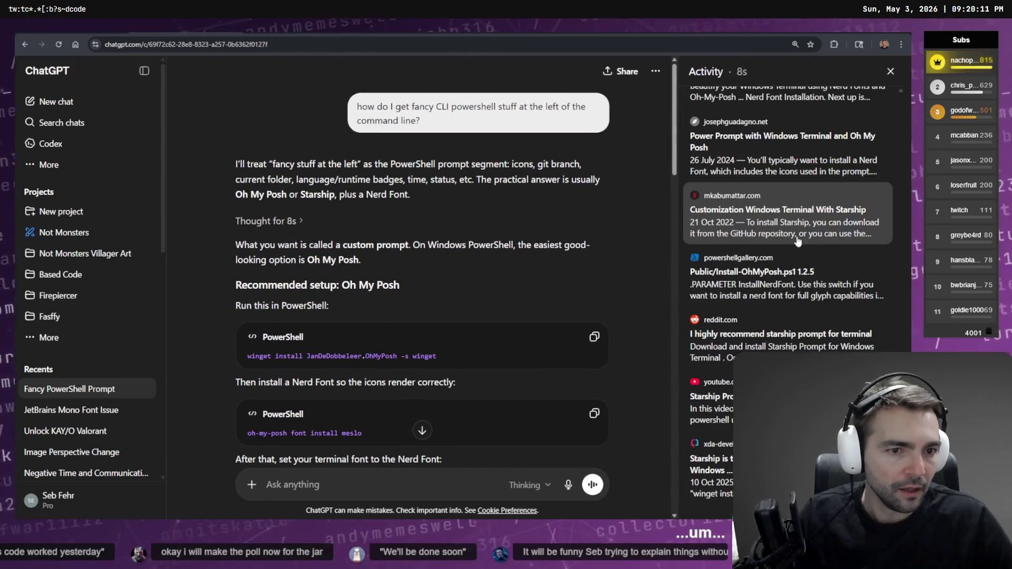
click(890, 71)
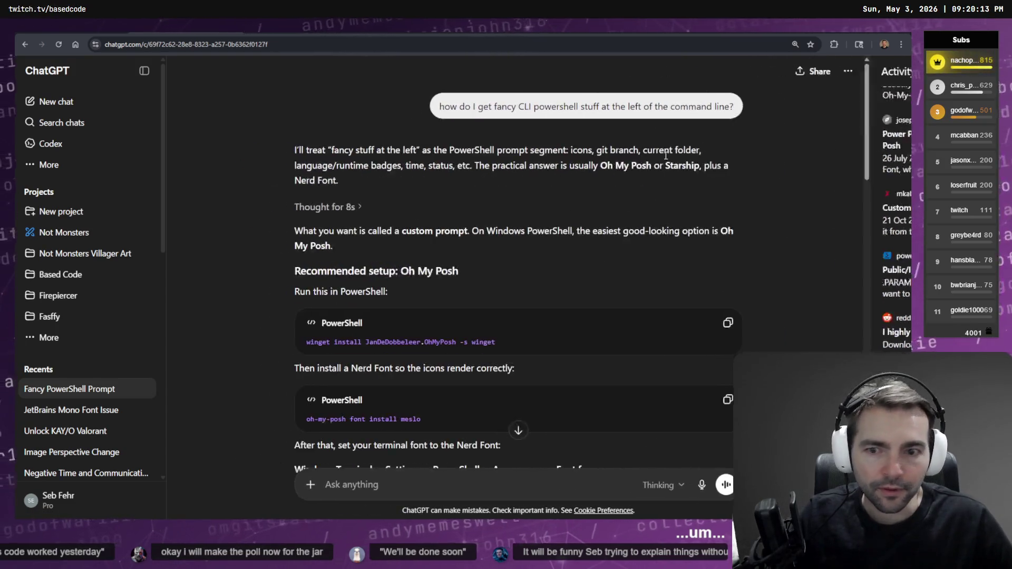
scroll(402, 232, down, 3)
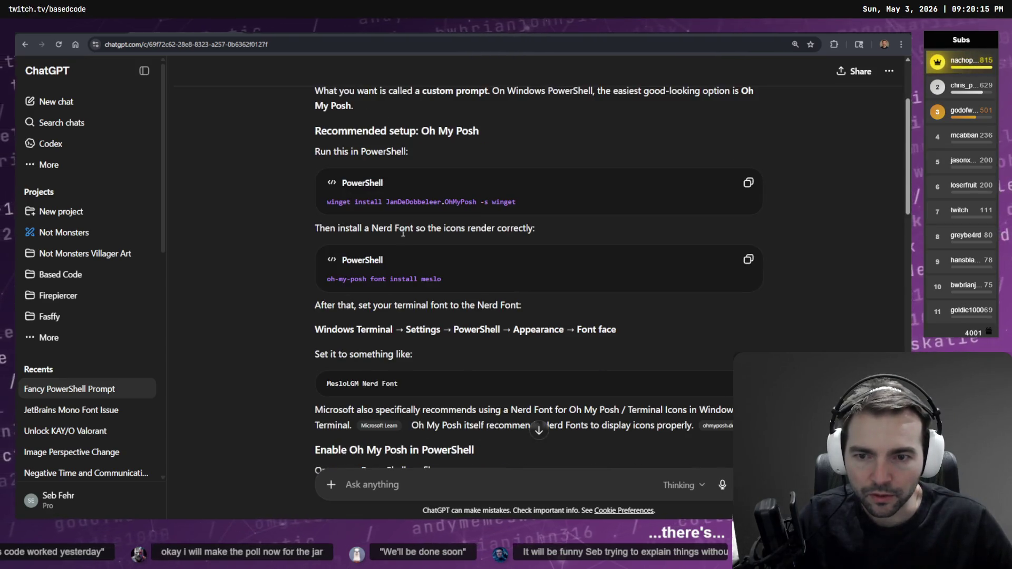
scroll(484, 230, down, 5)
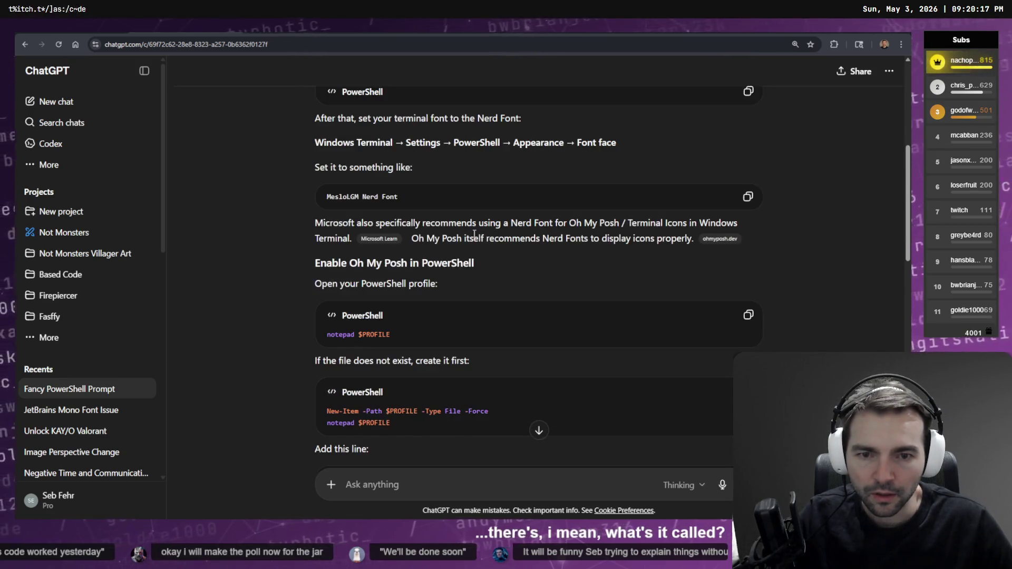
scroll(466, 232, down, 15)
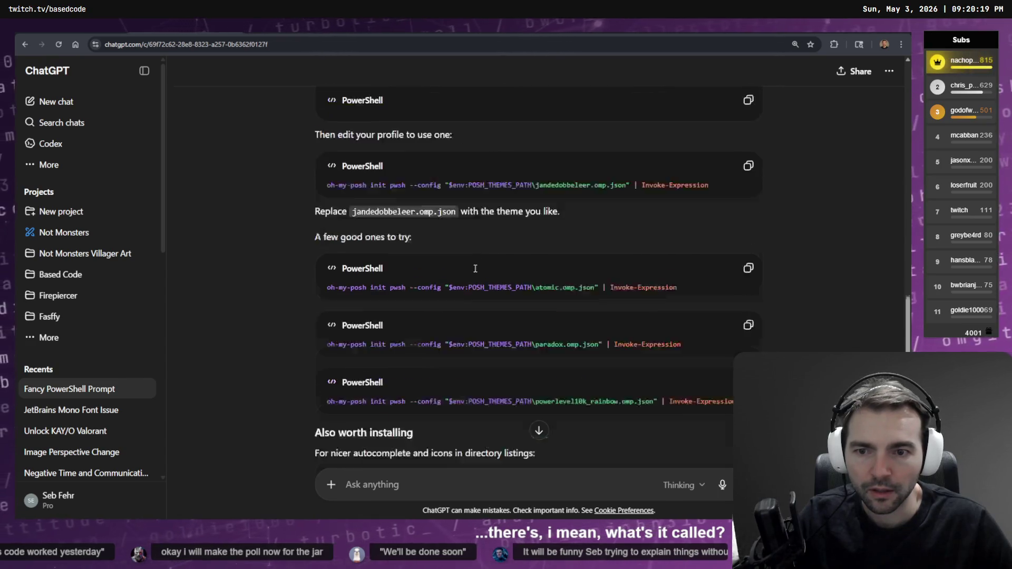
Step: Ask ChatGPT by voice what the text left of the terminal input is called
key(super+h)
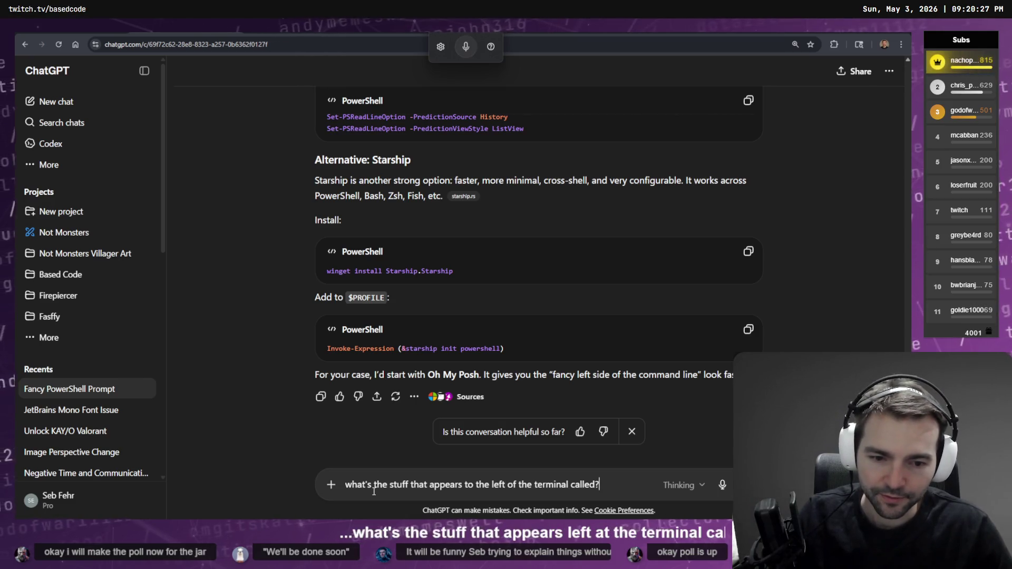
key(Return)
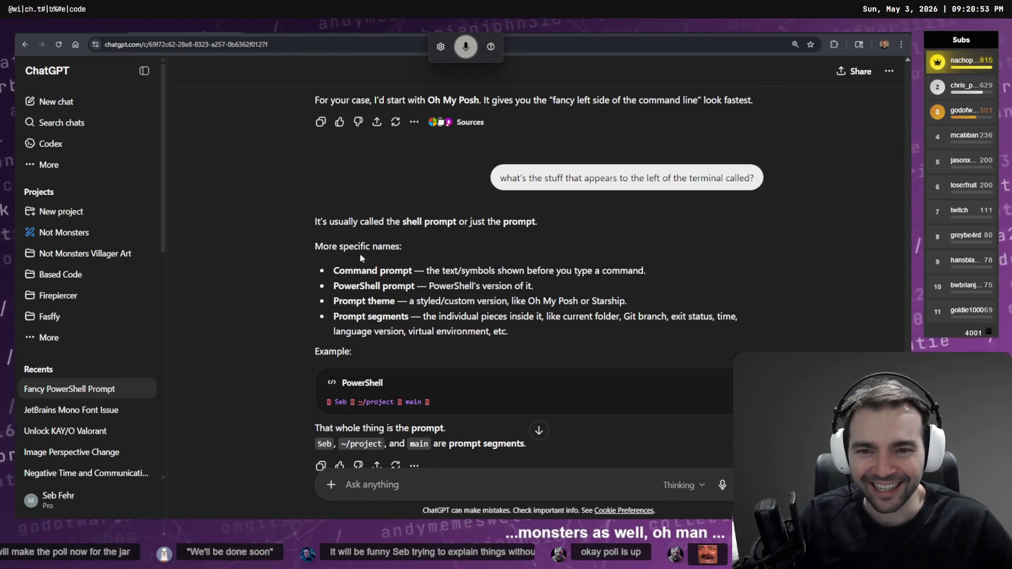
double_click(416, 221)
click(526, 225)
double_click(526, 225)
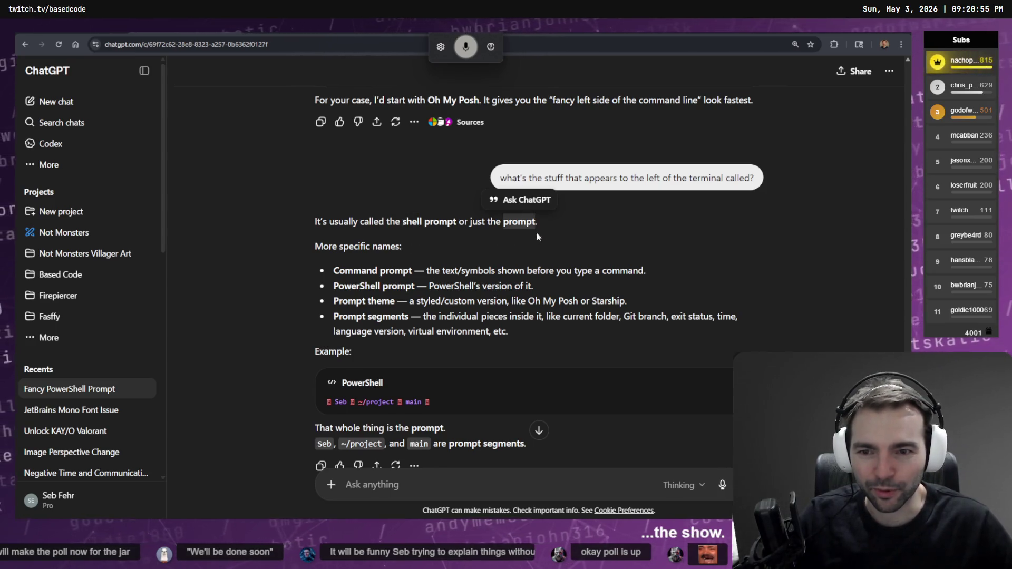
click(578, 255)
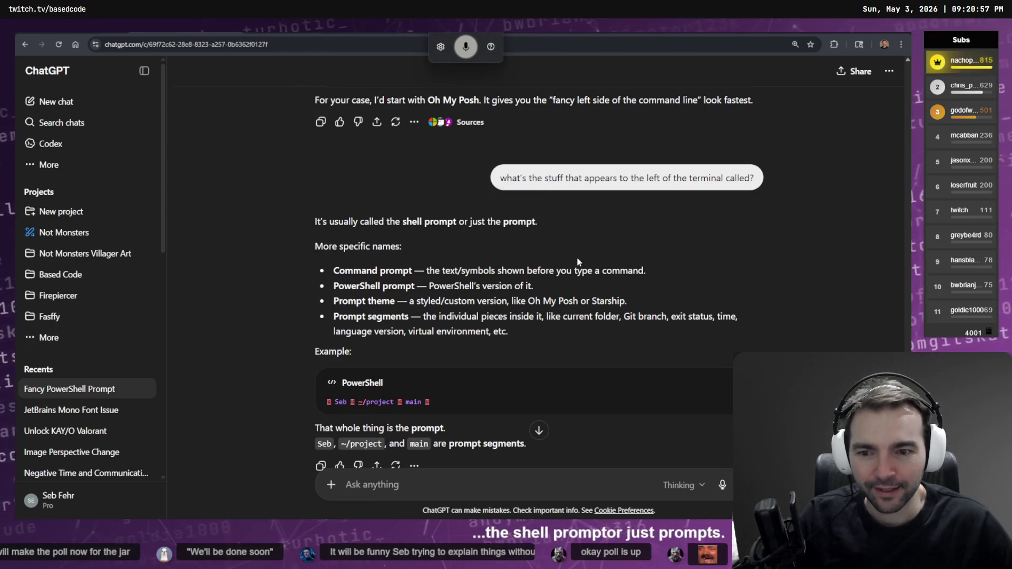
scroll(577, 259, down, 1)
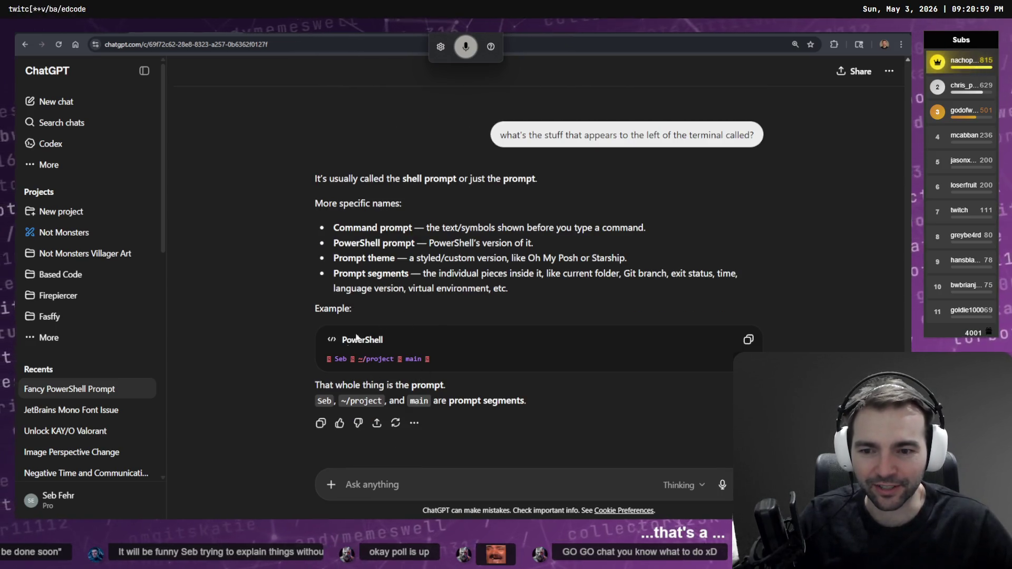
key(ctrl+Tab)
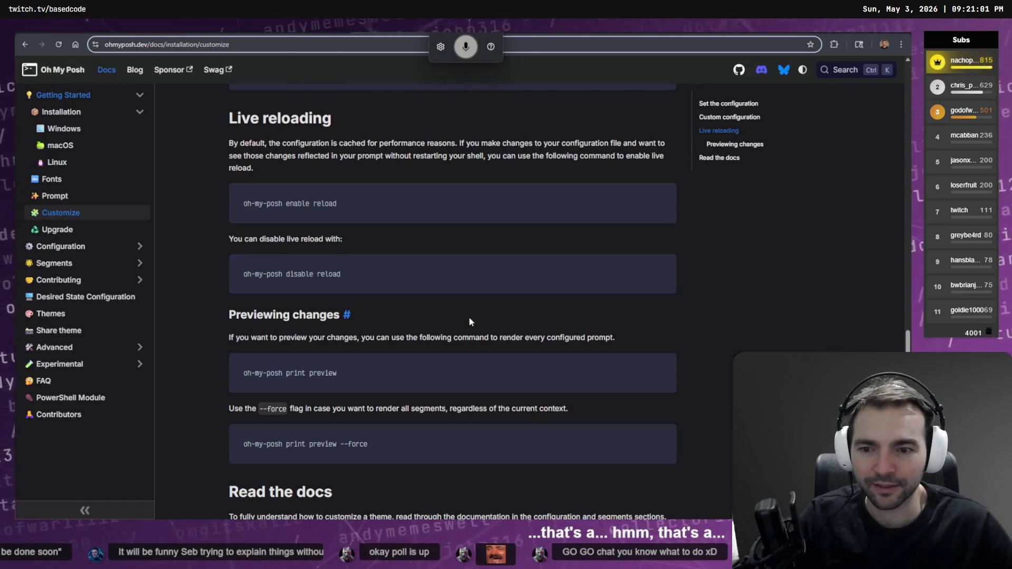
key(alt+Tab)
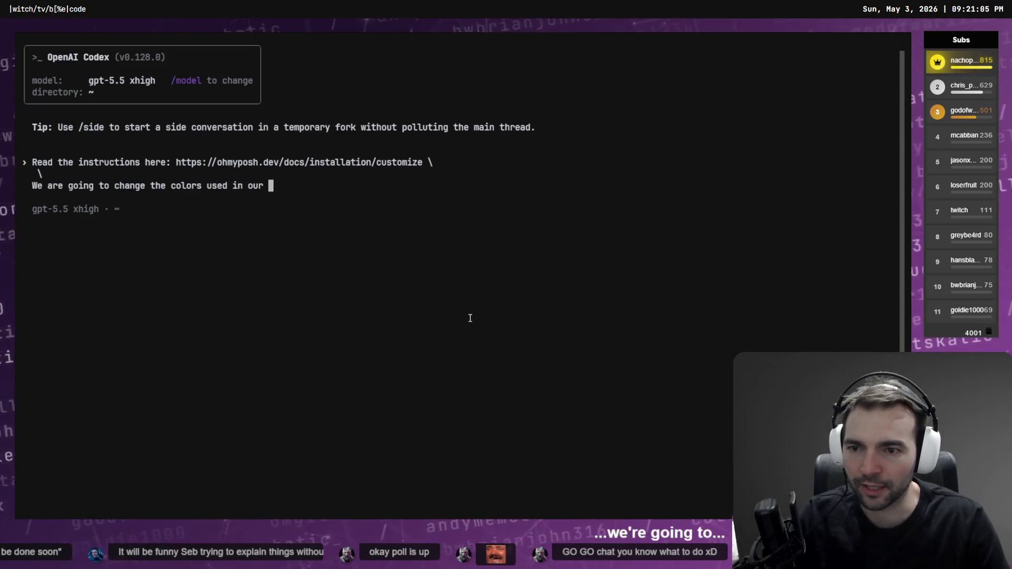
Step: Finish the Codex request, defining the prompt as the text on the left, and submit it
text("pr)
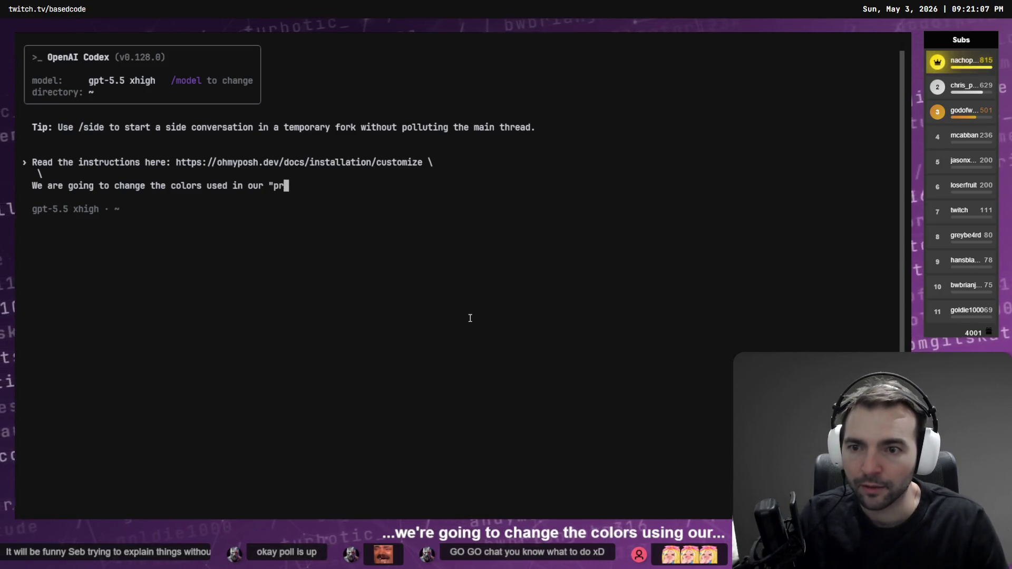
text(ompt" (the te)
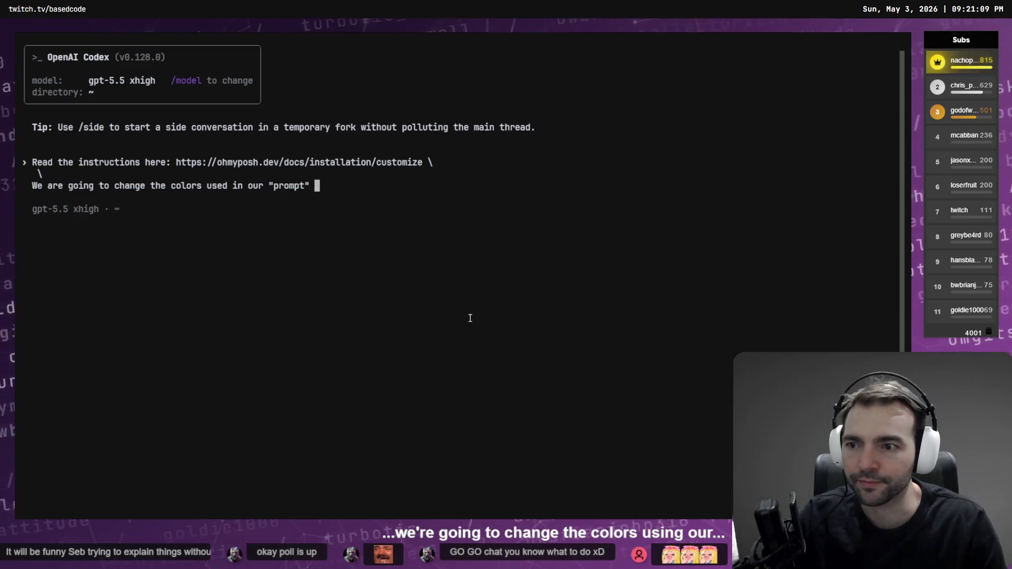
text(xt on thel)
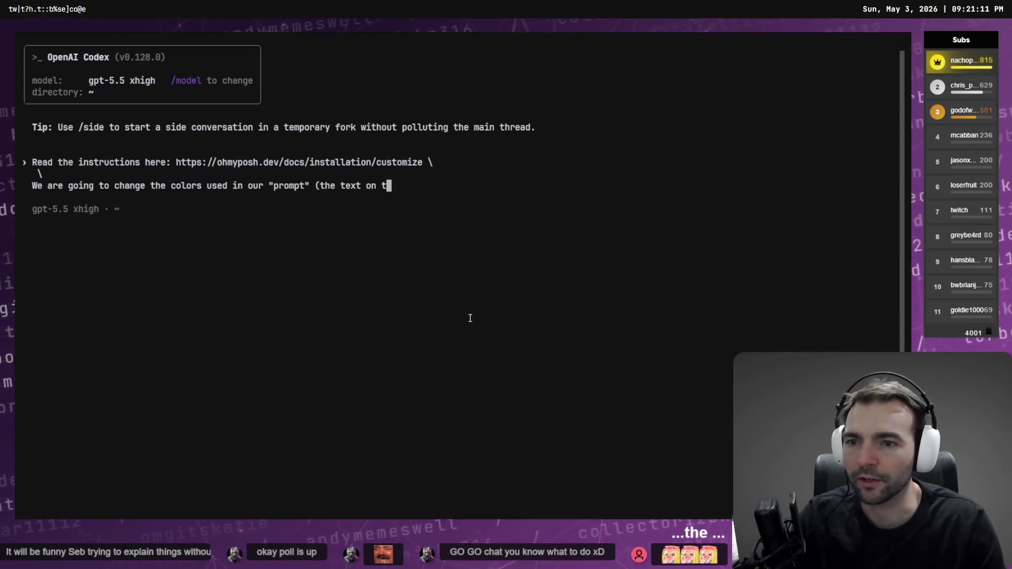
key(BackSpace)
key(BackSpace)
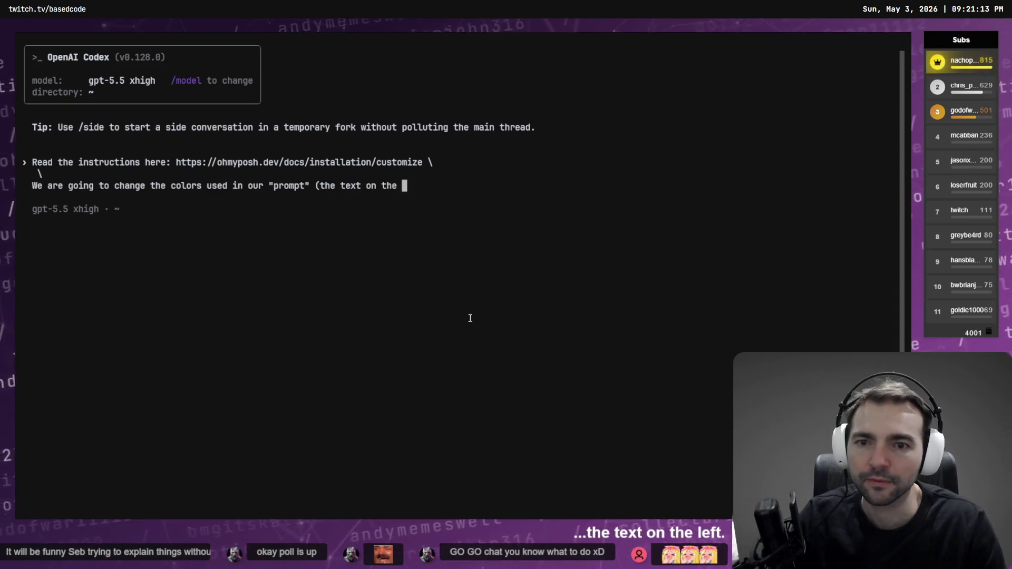
text(left)
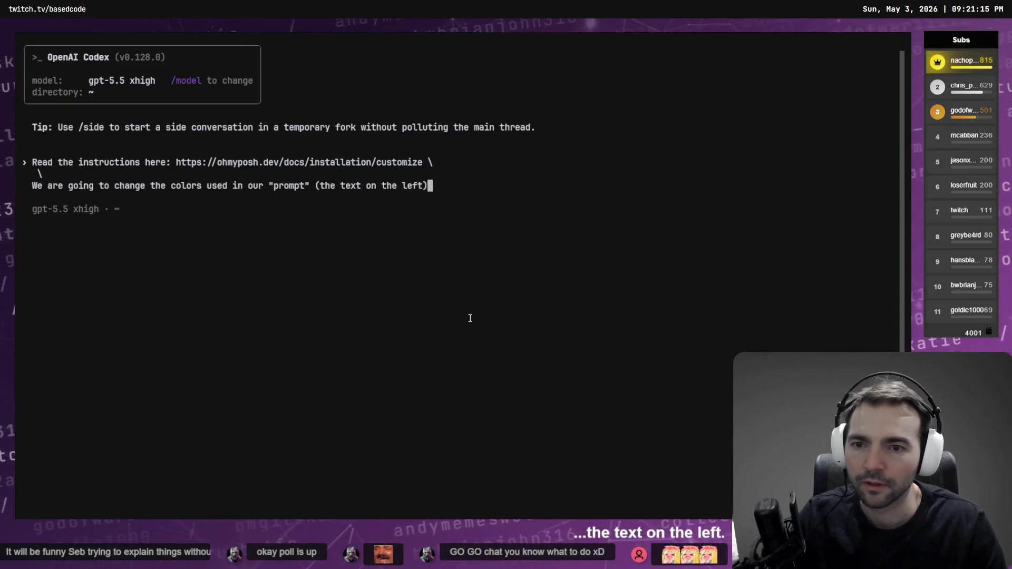
text().)
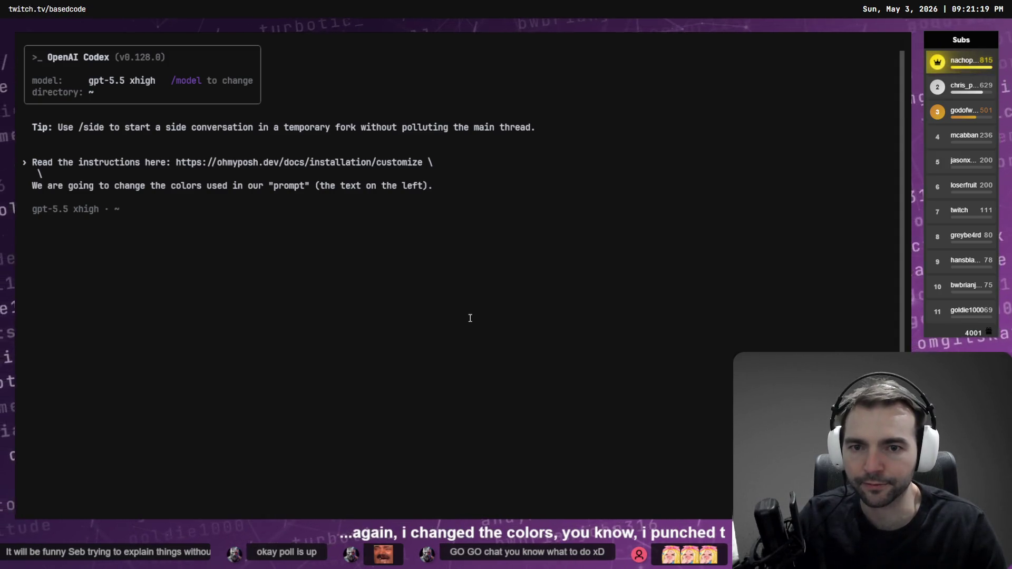
text(  \)
key(Return)
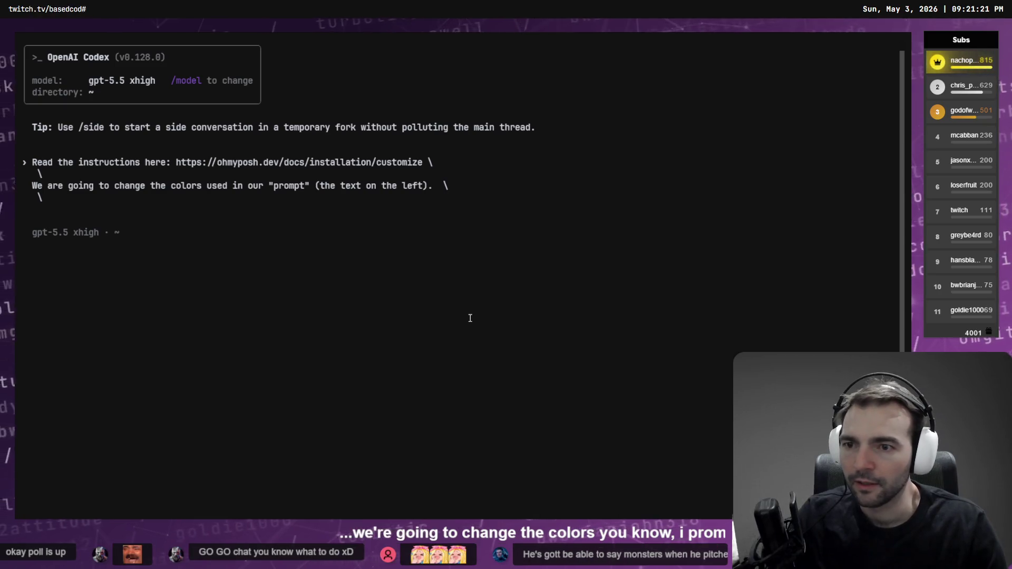
text(Let me know when you )
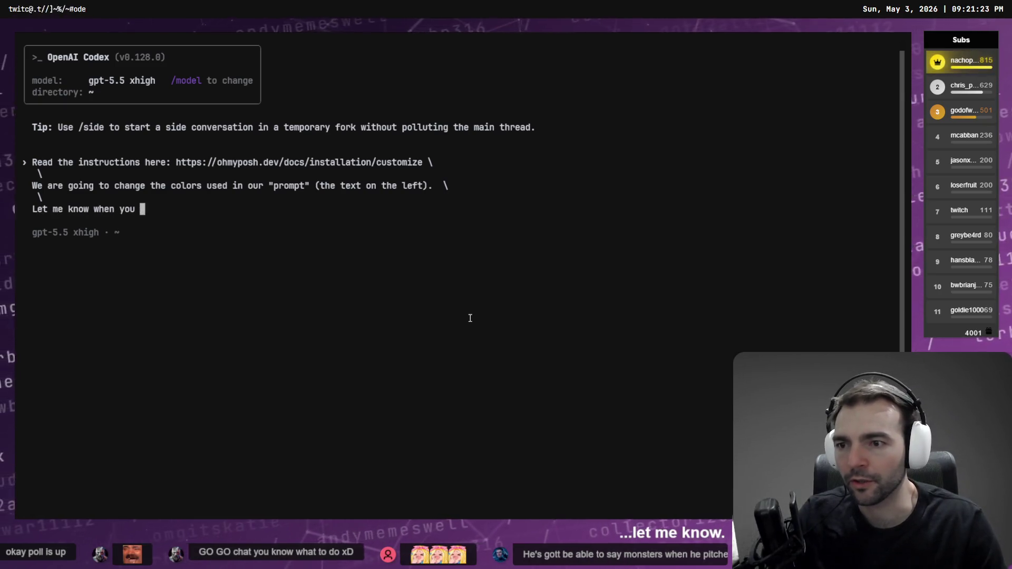
text(know how to do this )
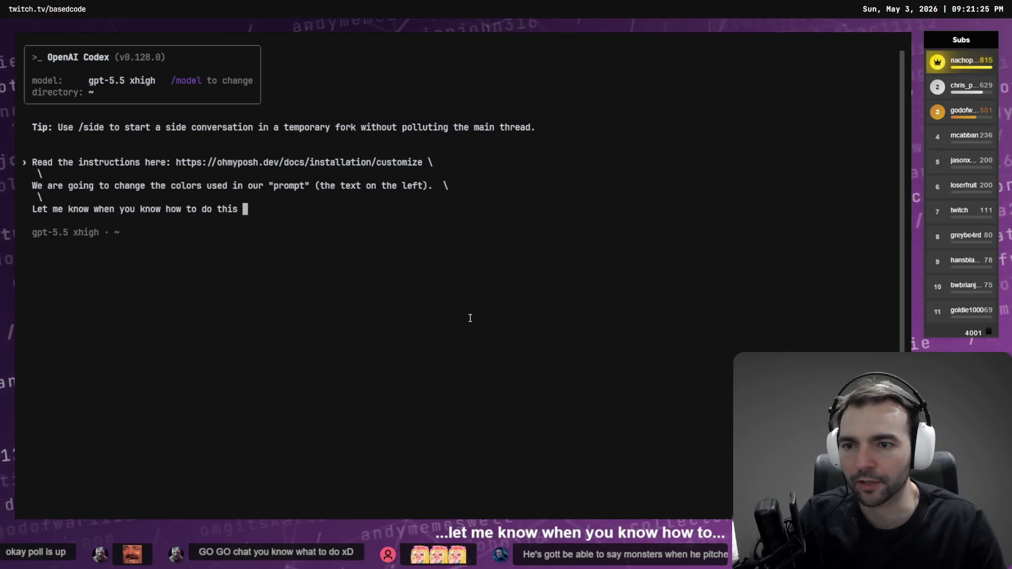
text(and are ready )
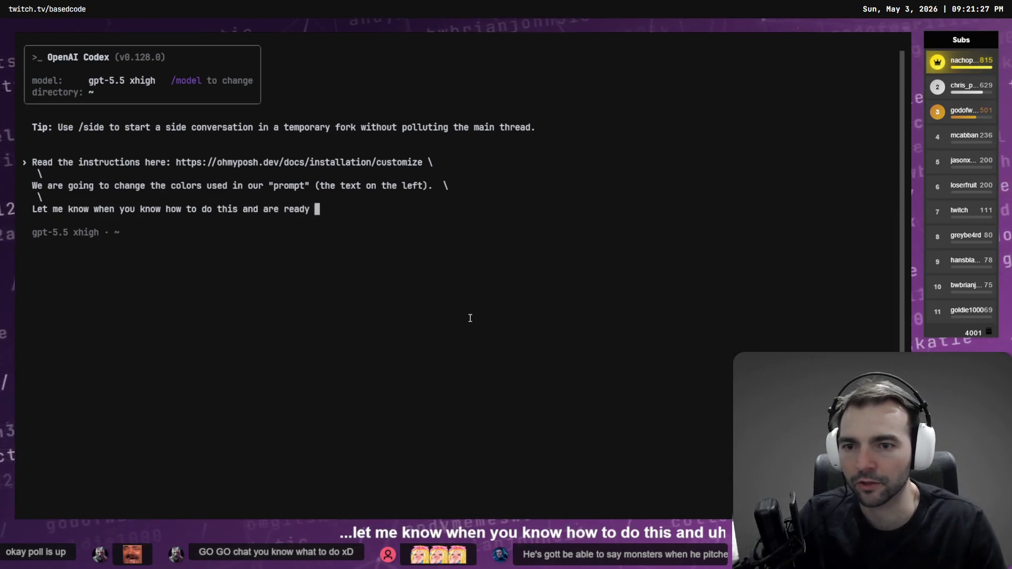
text(to proceed.)
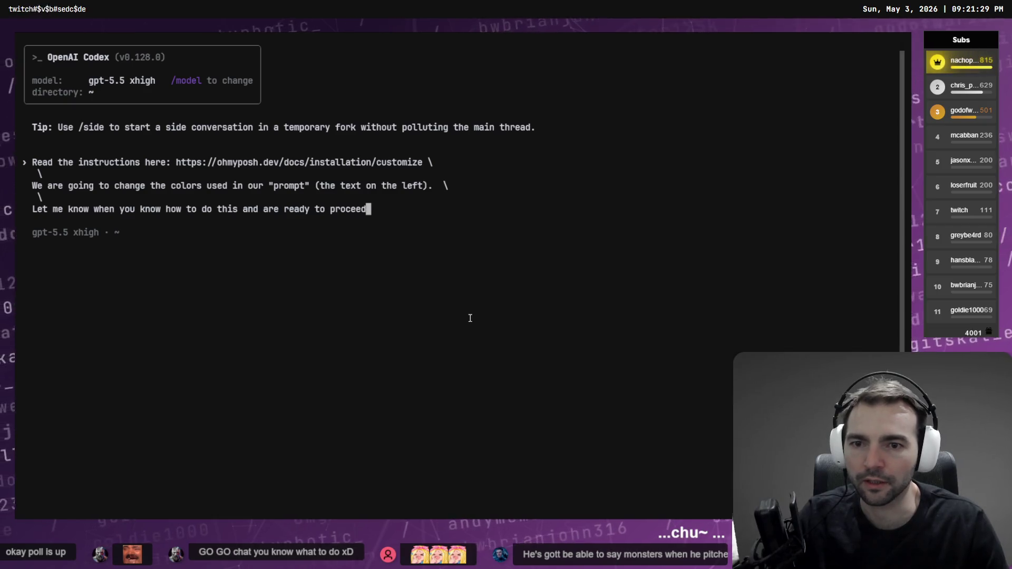
key(Return)
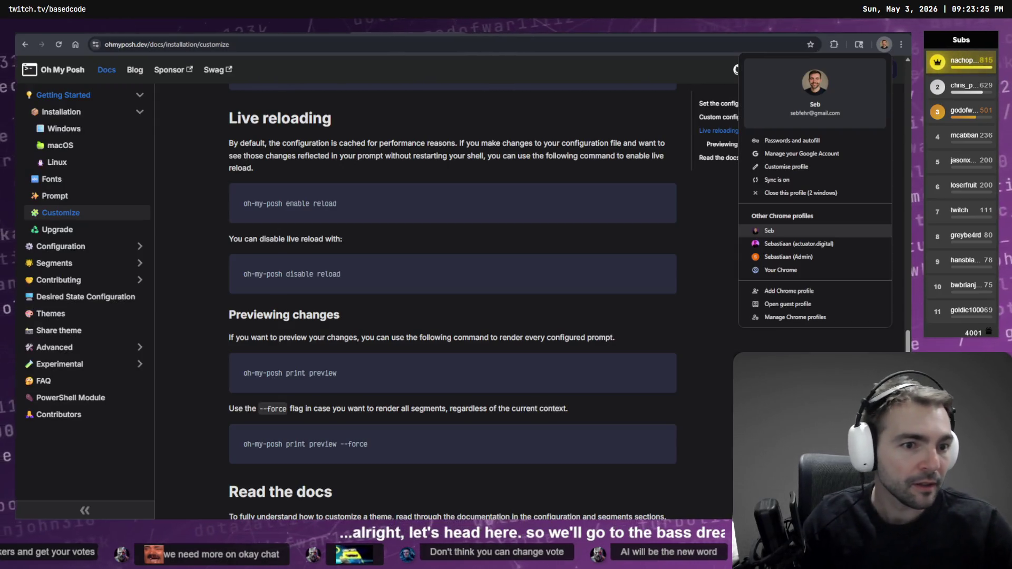
Step: Return to the Oh My Posh Customize docs page in the browser
key(Escape)
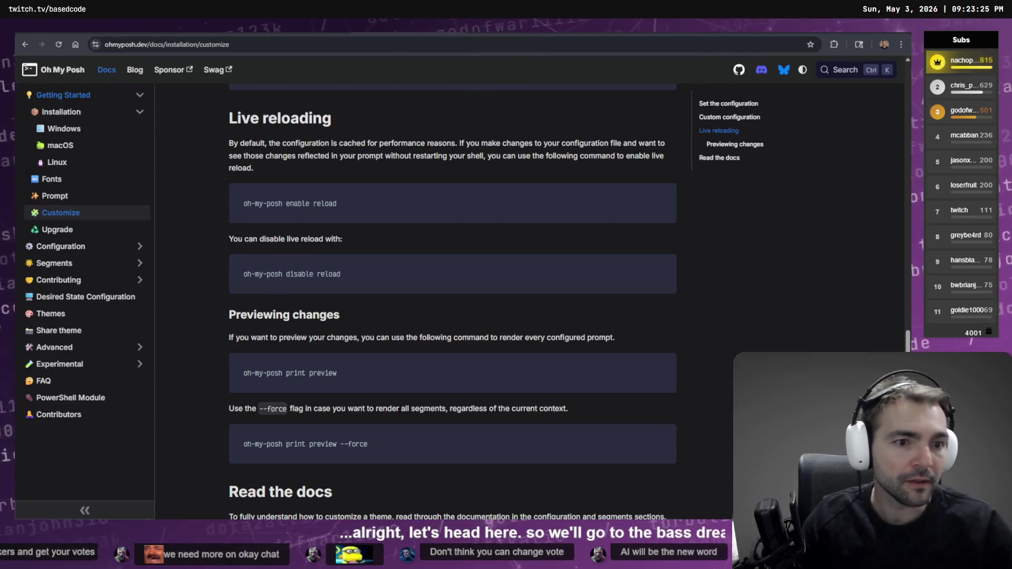
Step: Open basedstreamtools.com in a new window and log in to reach the Features page
key(ctrl+n)
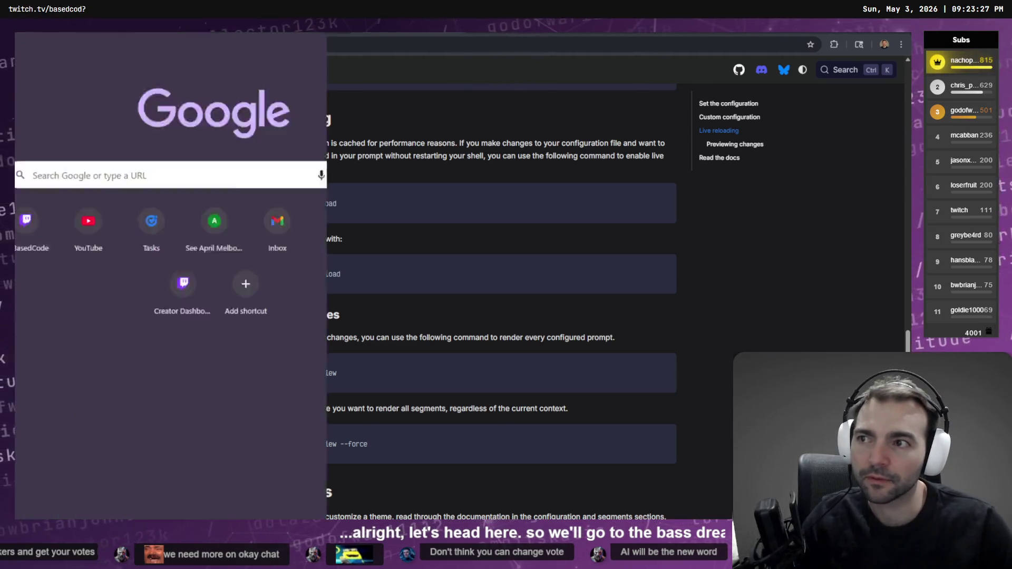
text(basedstreamtools.com)
key(Return)
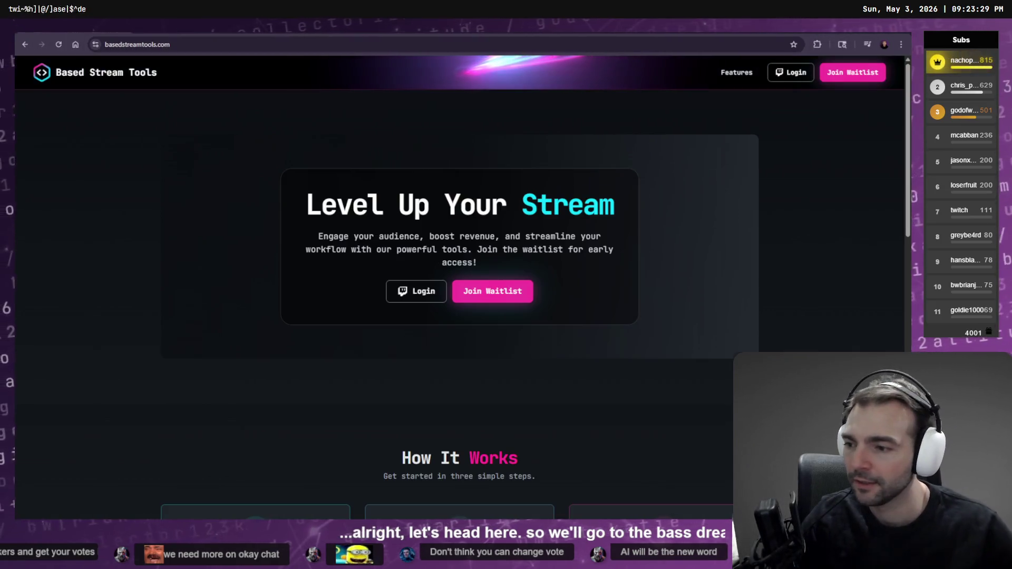
click(443, 285)
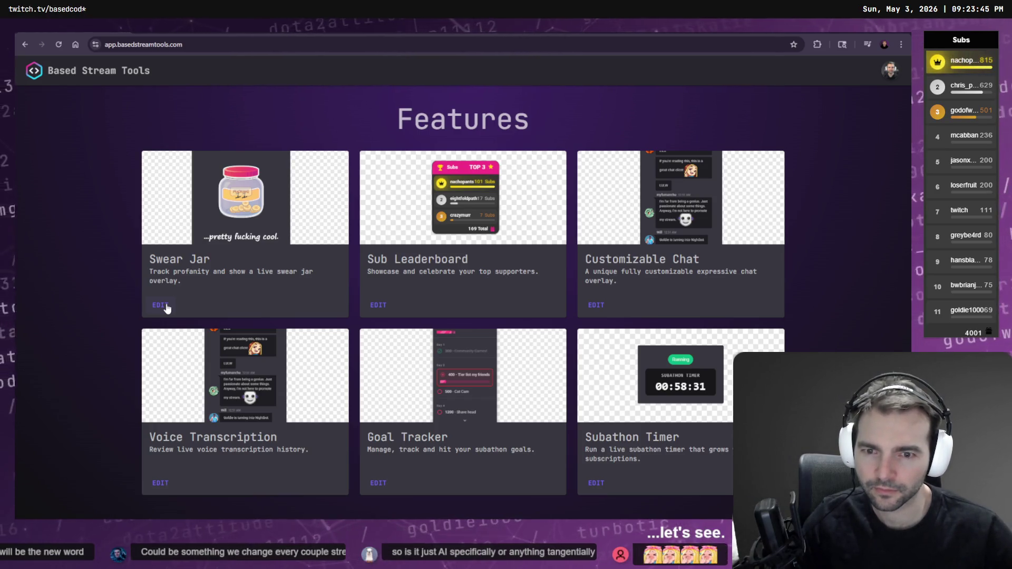
Step: Open the Swear Jar word list and add the word AI with cost 1
click(160, 305)
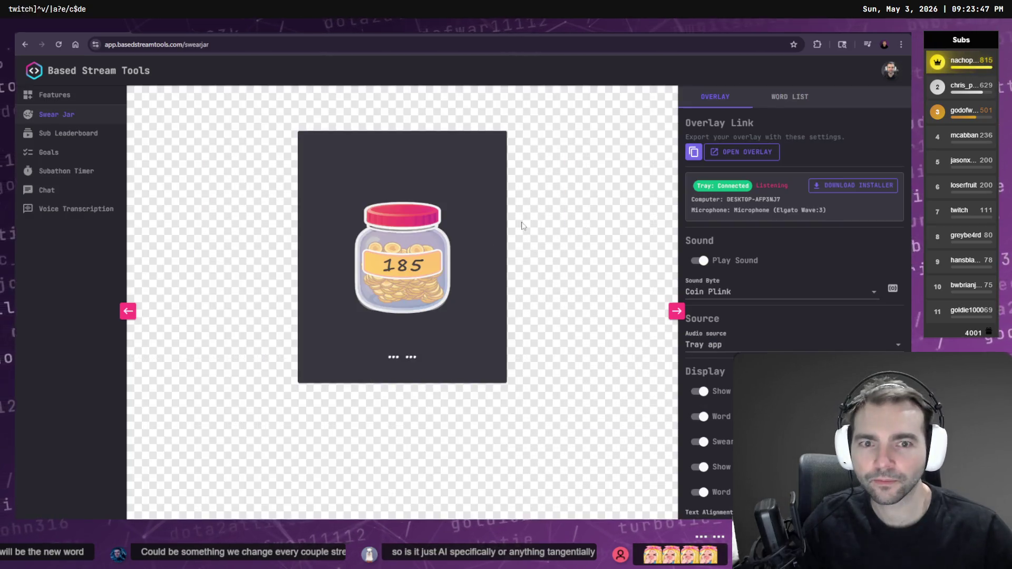
click(789, 97)
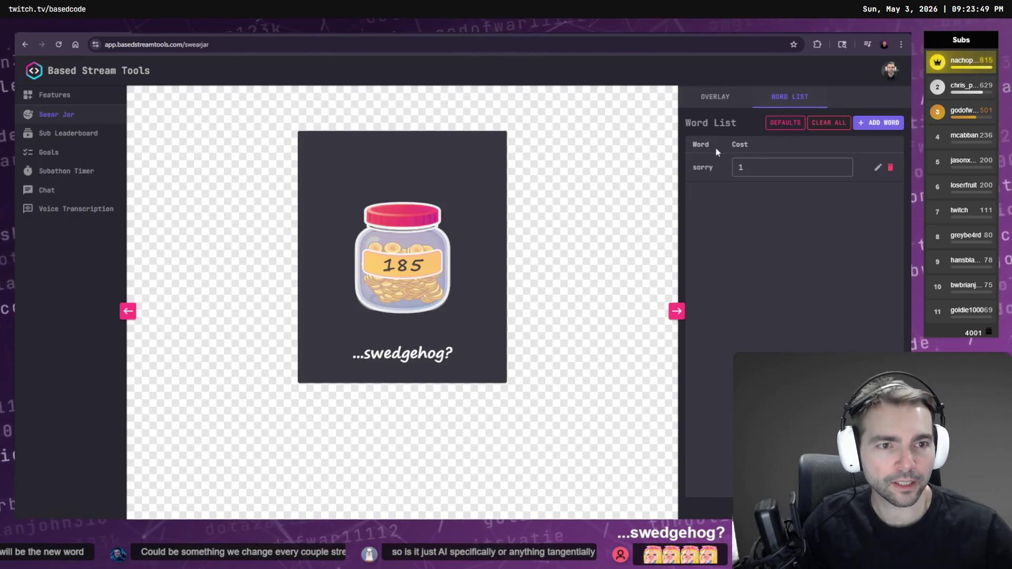
click(763, 167)
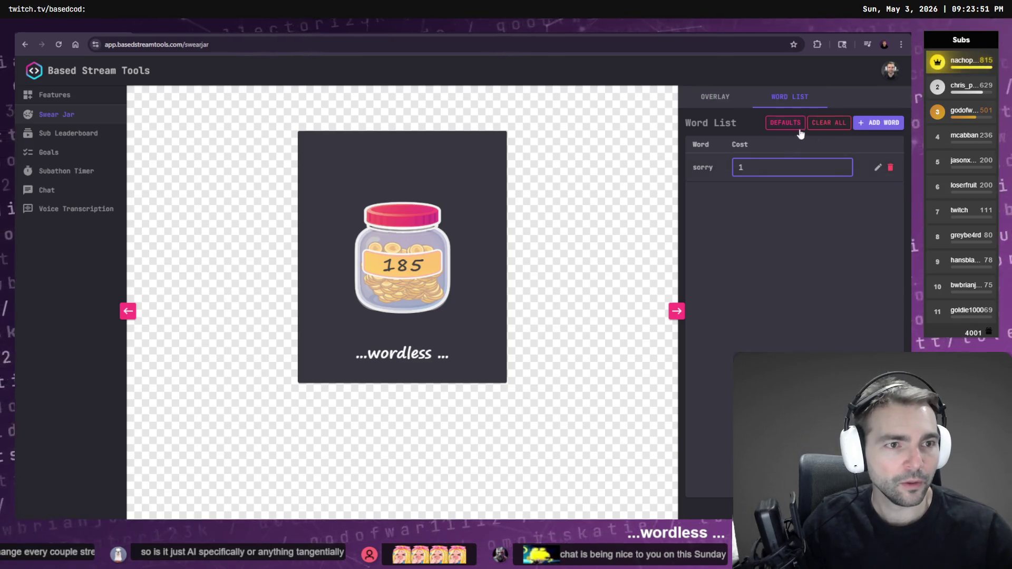
click(875, 122)
click(423, 290)
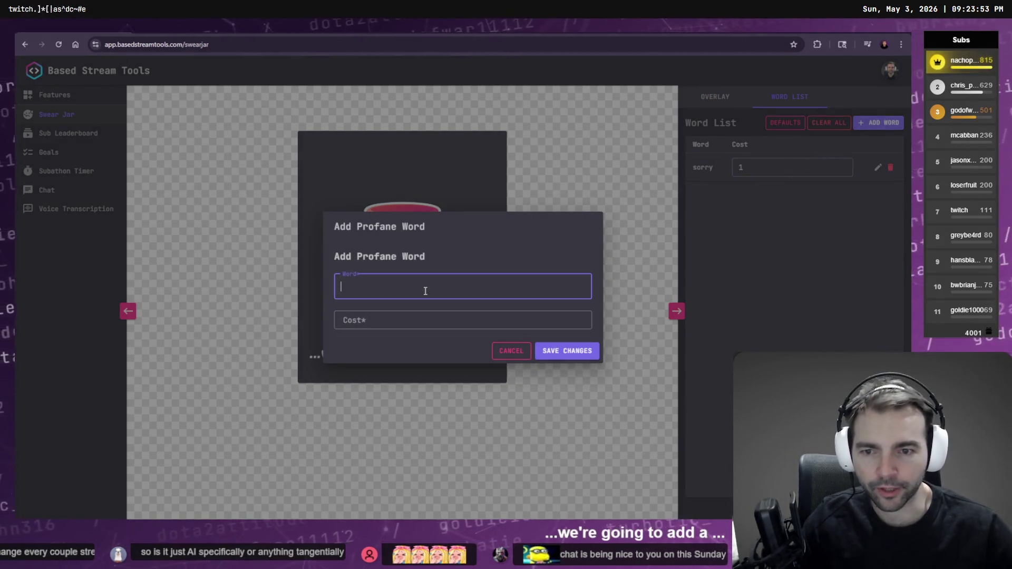
text(AI)
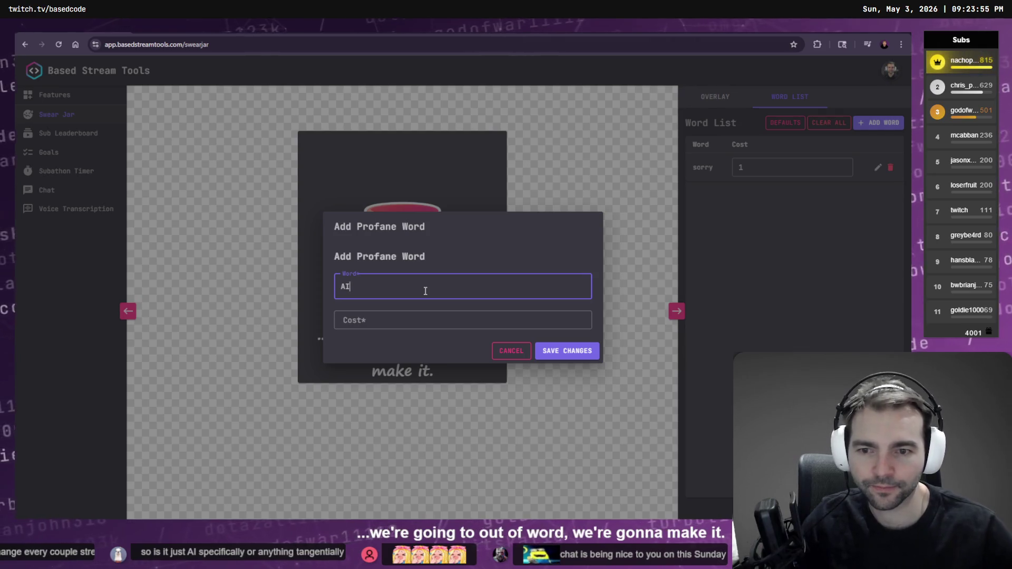
key(Tab)
text(1)
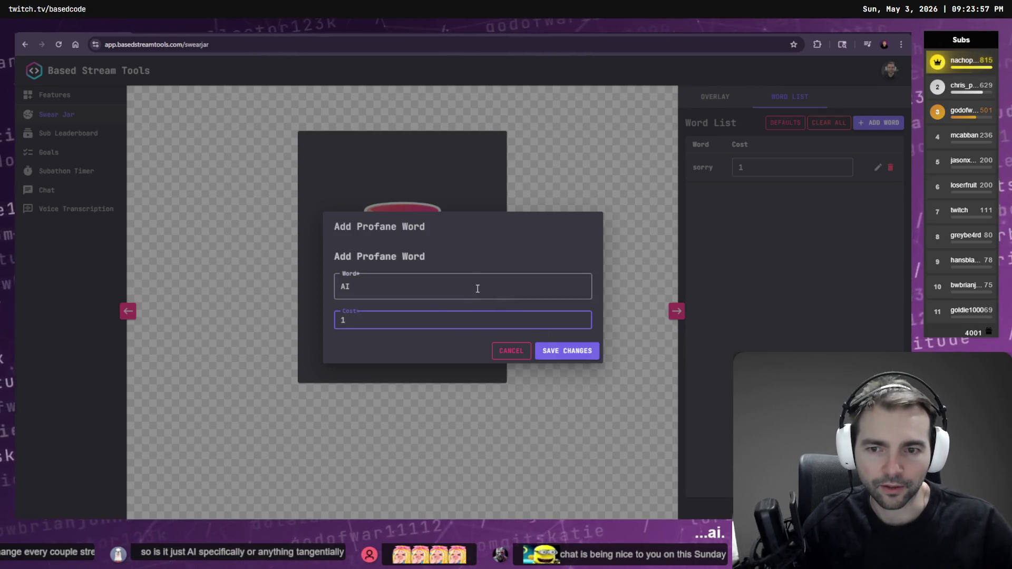
click(476, 286)
click(567, 352)
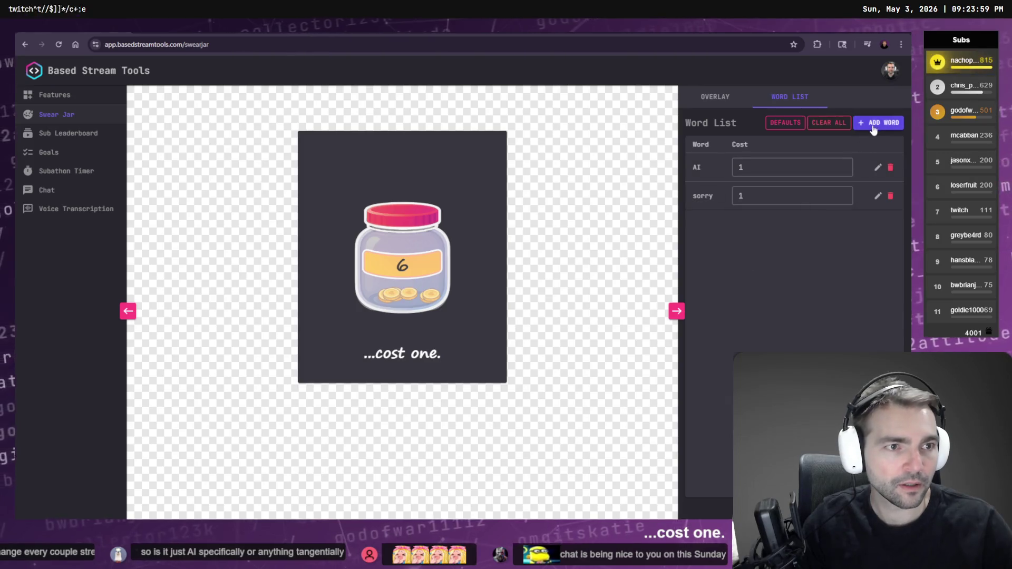
Step: Add the word 'A I' to the swear jar with cost 1
click(873, 122)
click(395, 293)
text(A )
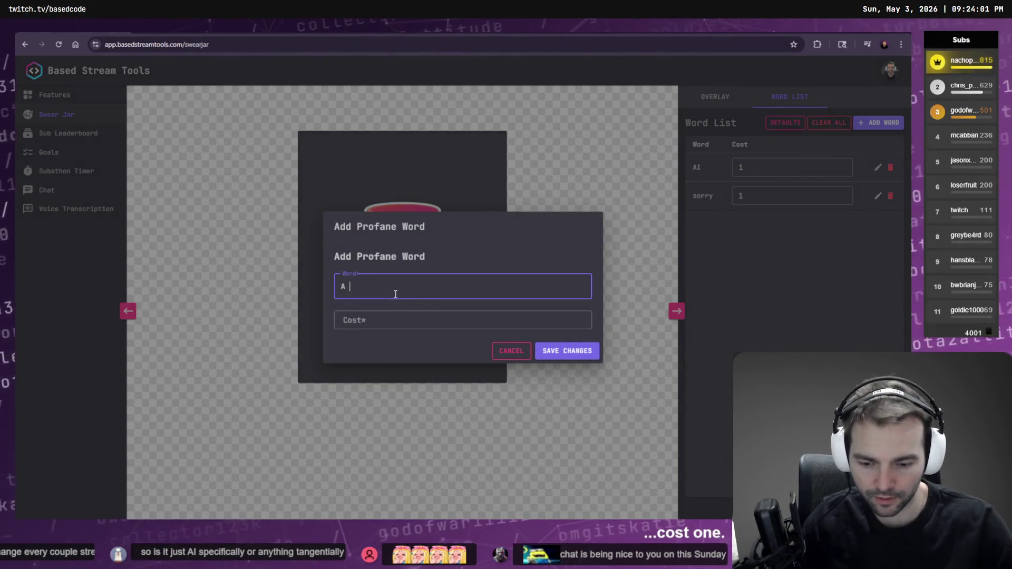
text(I)
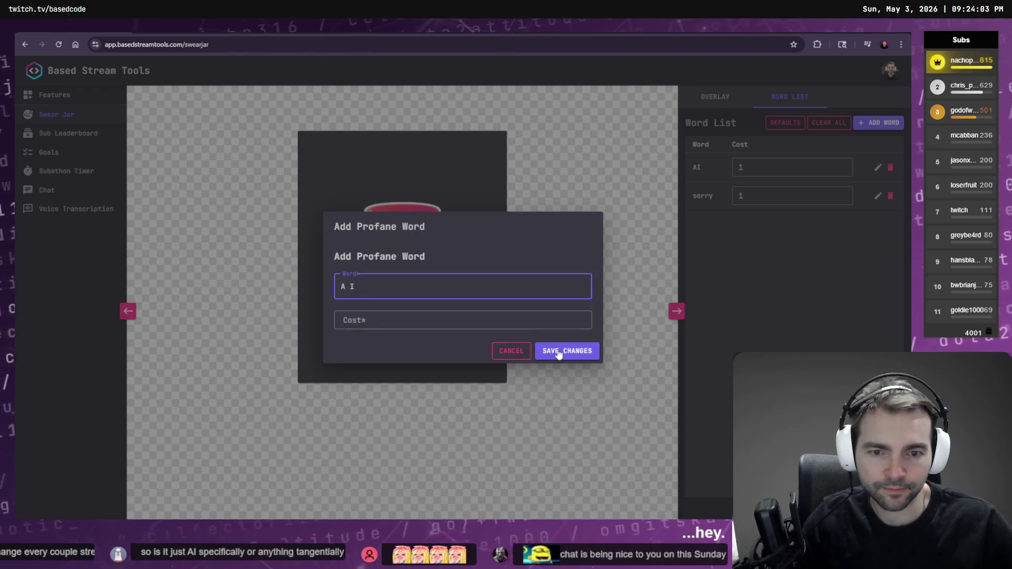
click(559, 352)
click(487, 317)
text(1)
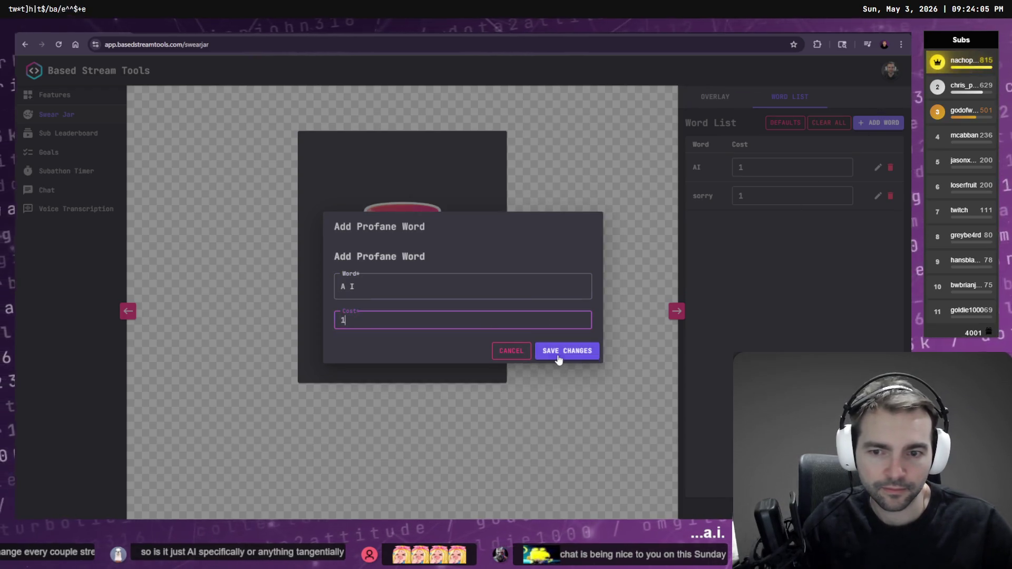
click(560, 357)
Step: Add 'ai' and 'Artificail Intelligence' to the word list, each costing 1
click(887, 122)
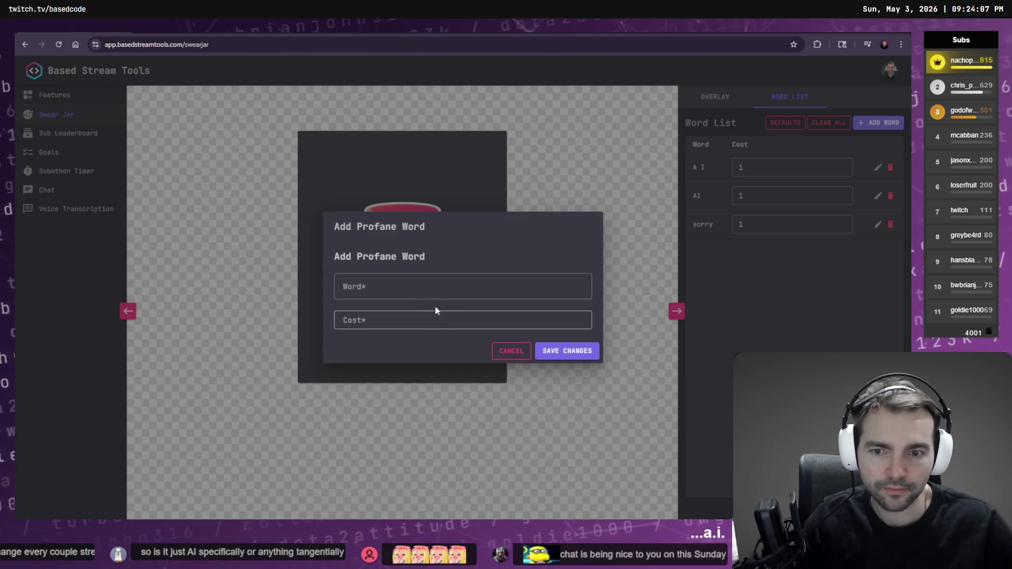
click(400, 290)
text(ai)
click(474, 320)
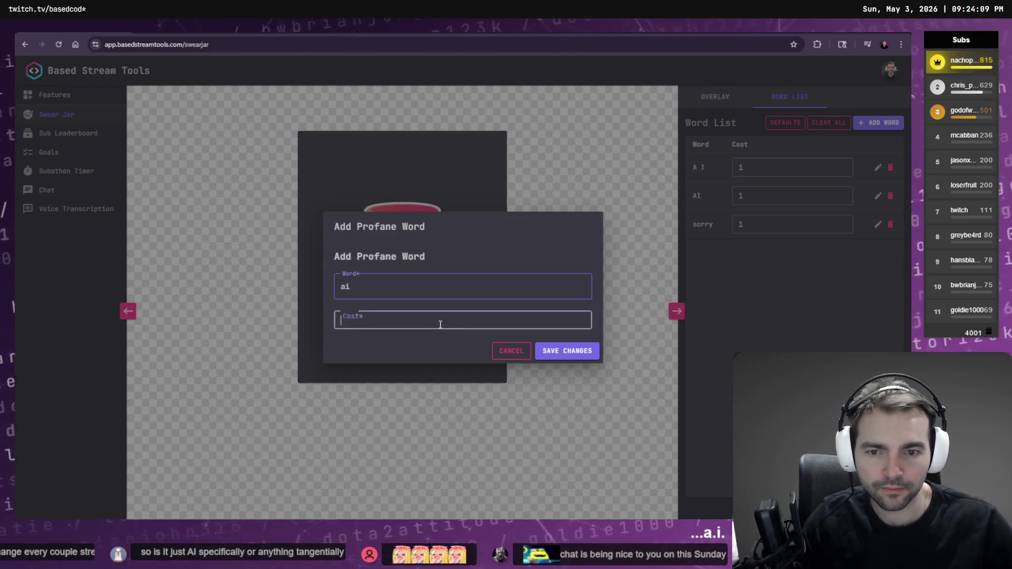
text(1)
click(566, 351)
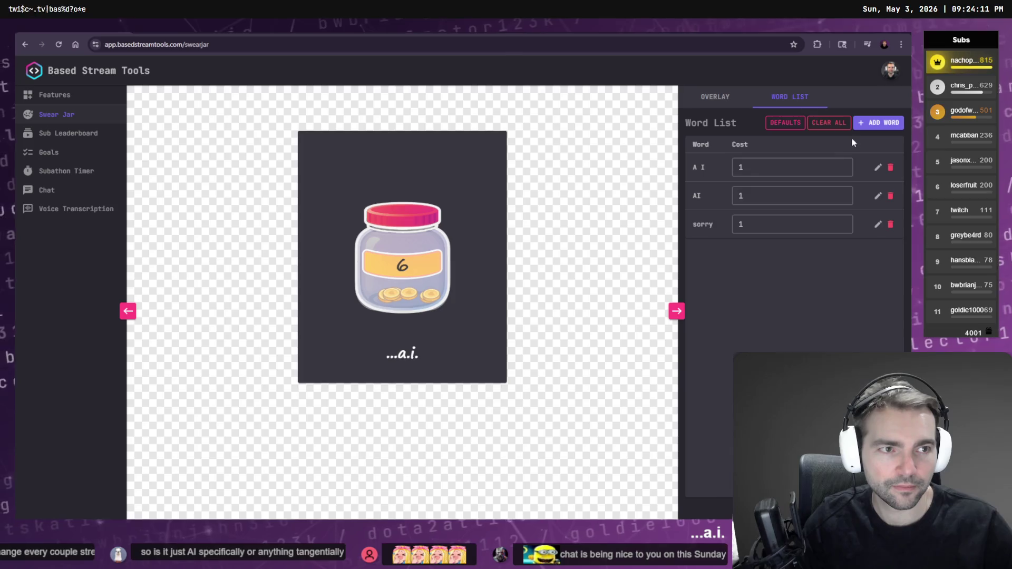
click(874, 123)
click(456, 295)
text(Arti)
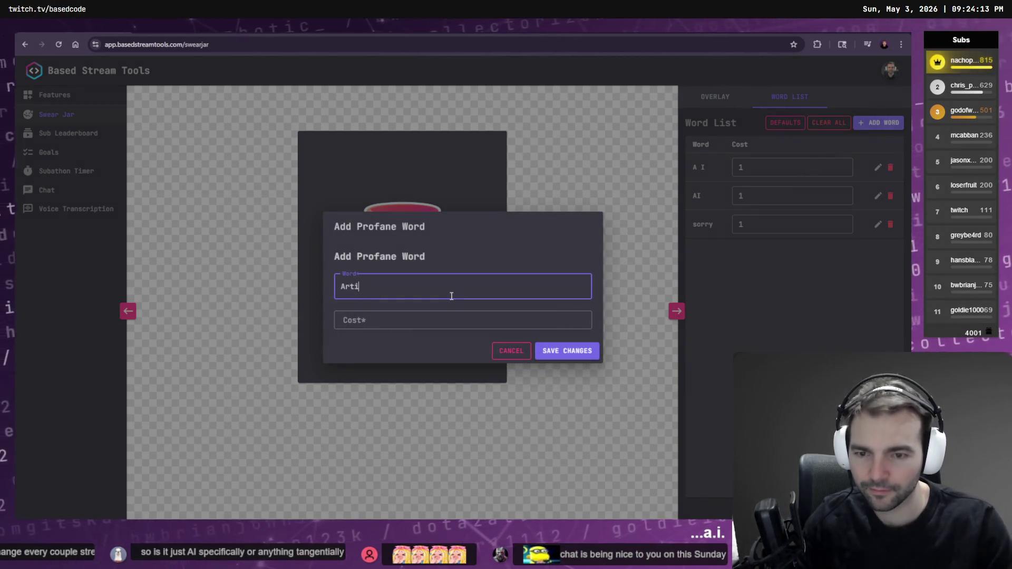
text(ficail Intelligence)
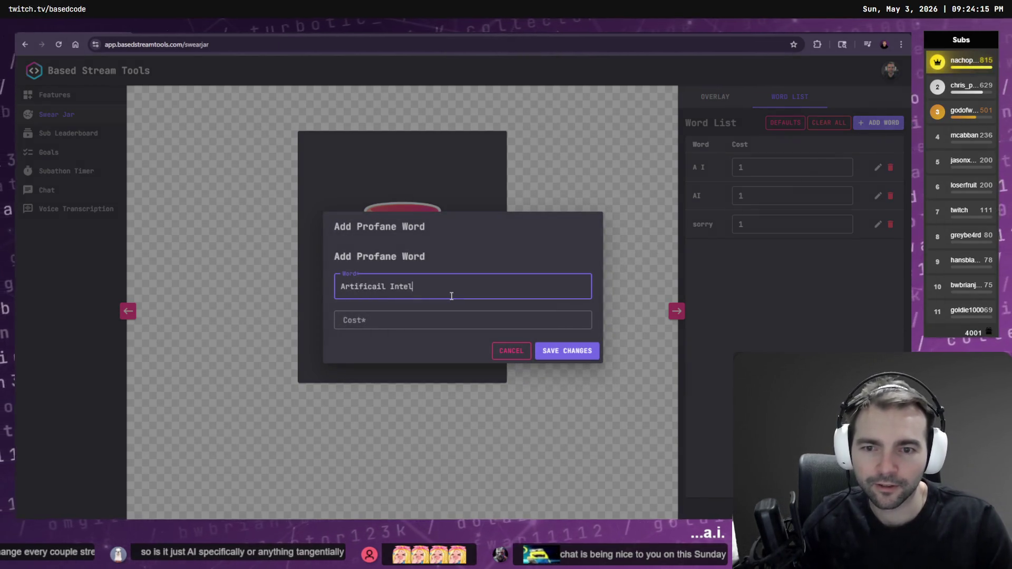
click(452, 319)
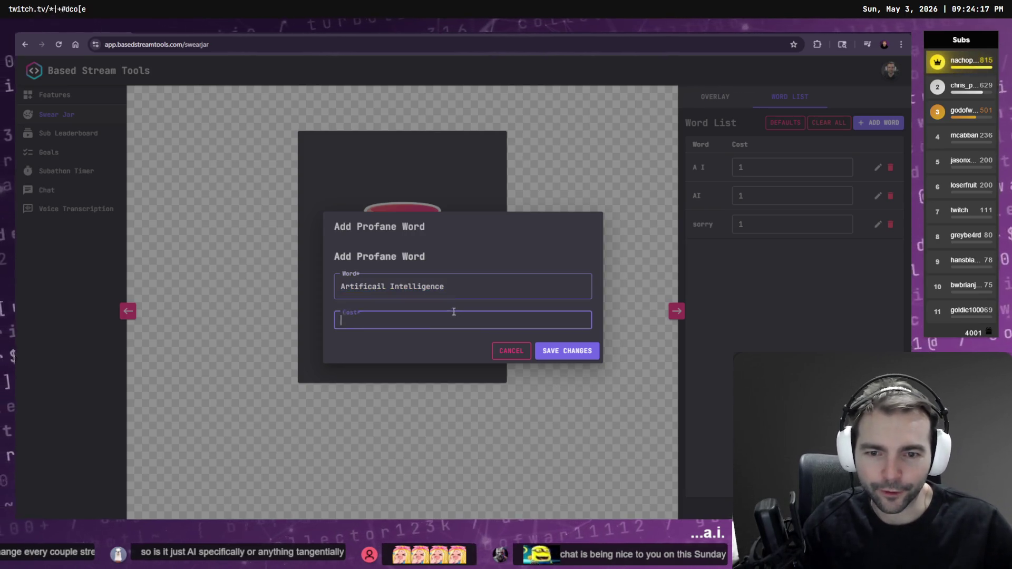
text(1)
click(567, 350)
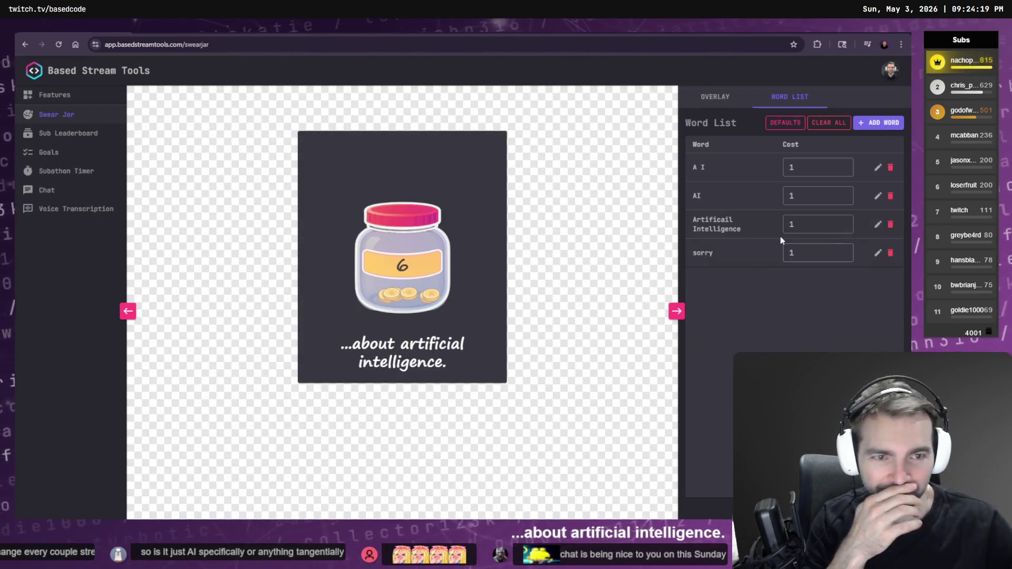
Step: Delete the sorry entry and check the enlarged jar preview before returning to overlay settings
click(890, 253)
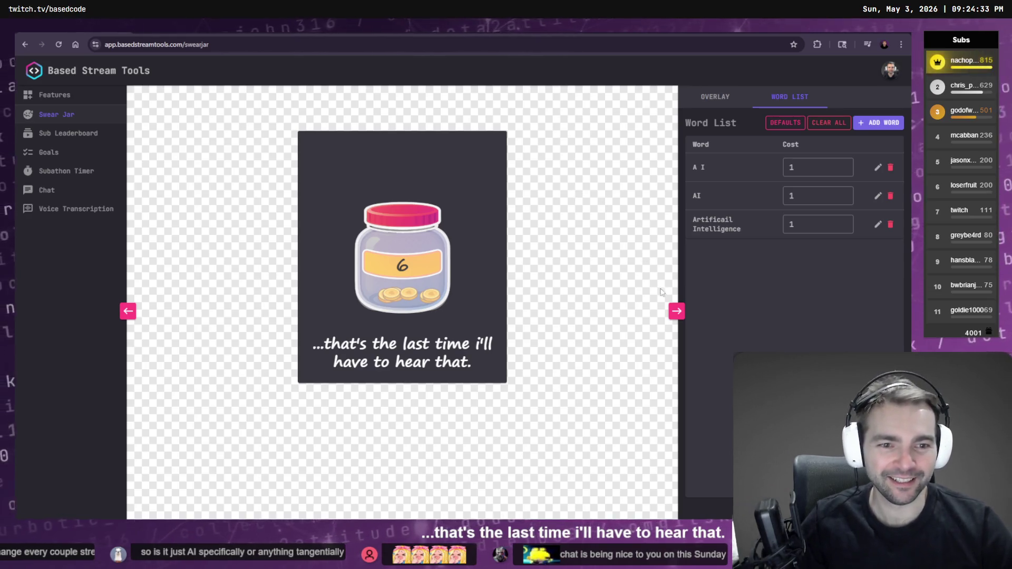
click(675, 312)
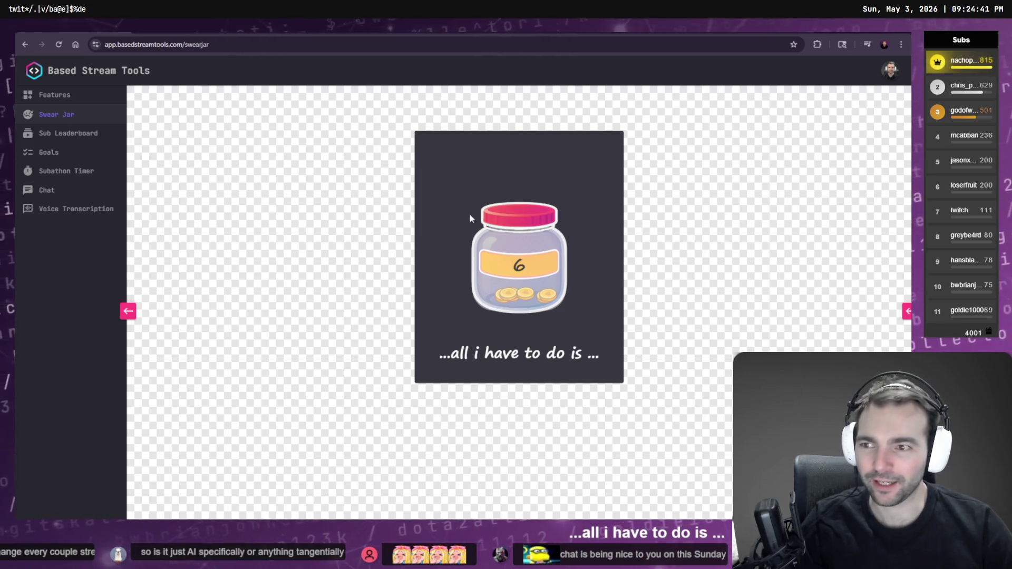
click(907, 312)
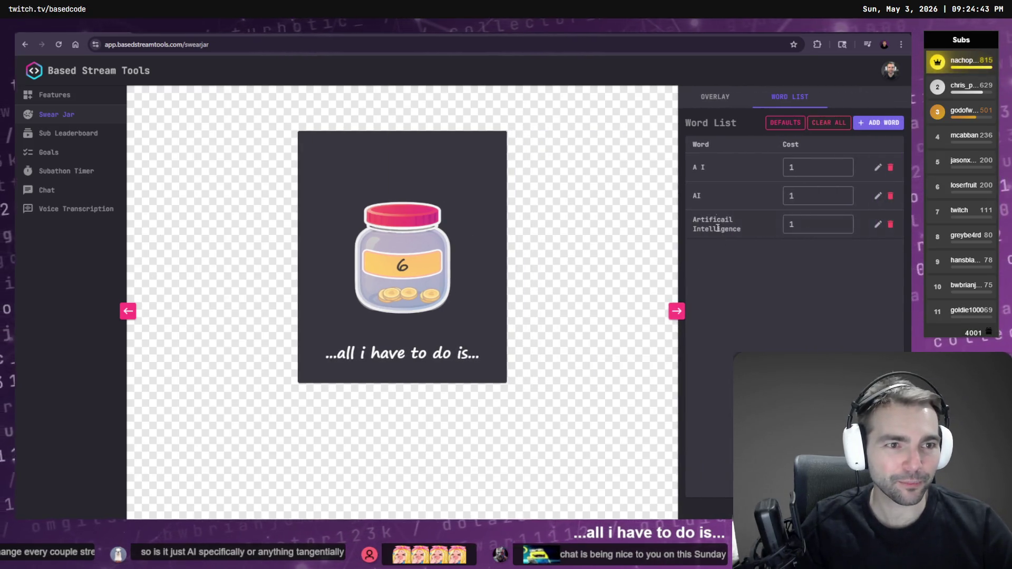
click(715, 98)
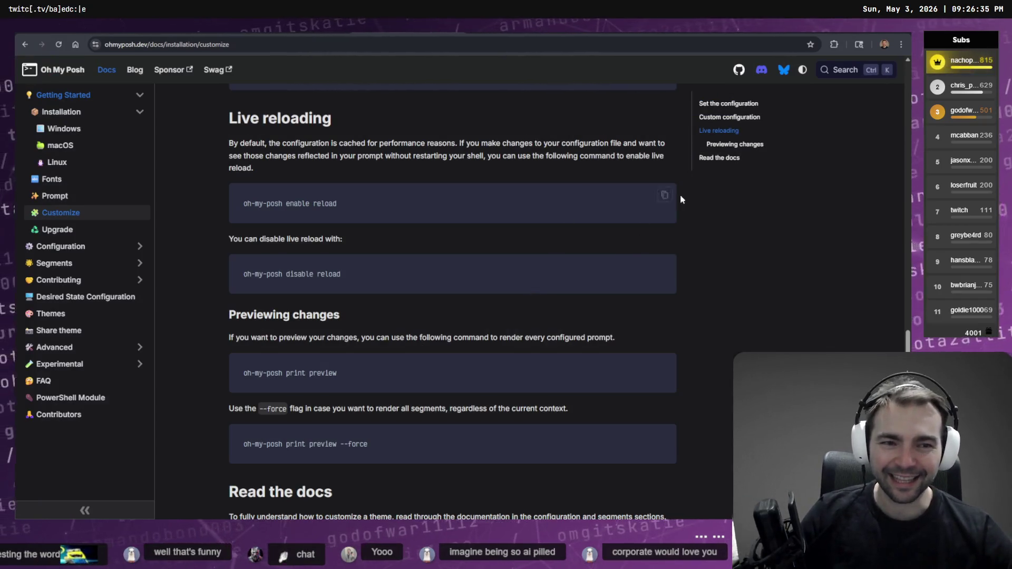
Step: Switch back to the Codex chat in Tabby showing the prompt-config workflow summary
key(alt+Tab)
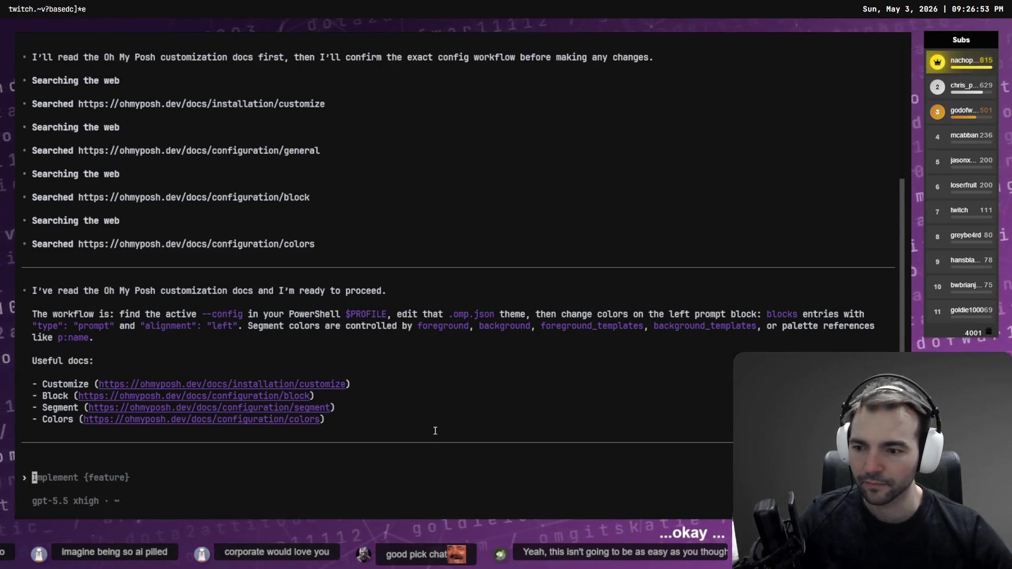
Step: Snip a screen region and draft the request 'Ok, we're going to go ahed and change the look and feel…' in Codex
key(super+shift+s)
mouse_move(354, 435)
mouse_down()
mouse_move(24, 290)
mouse_move(549, 462)
mouse_move(895, 468)
mouse_move(897, 435)
mouse_up()
key(super+shift+s)
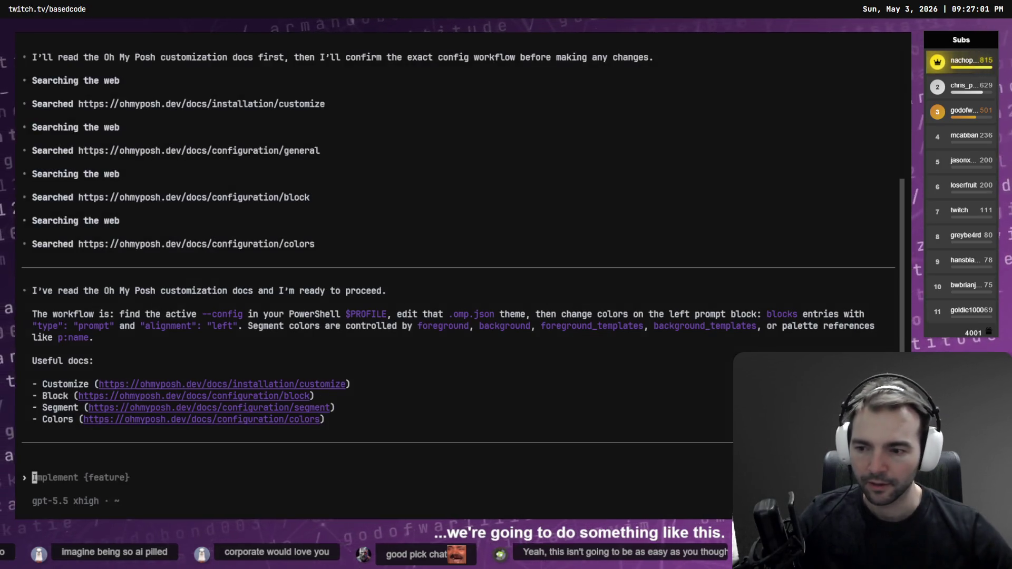
text(Ok, we're )
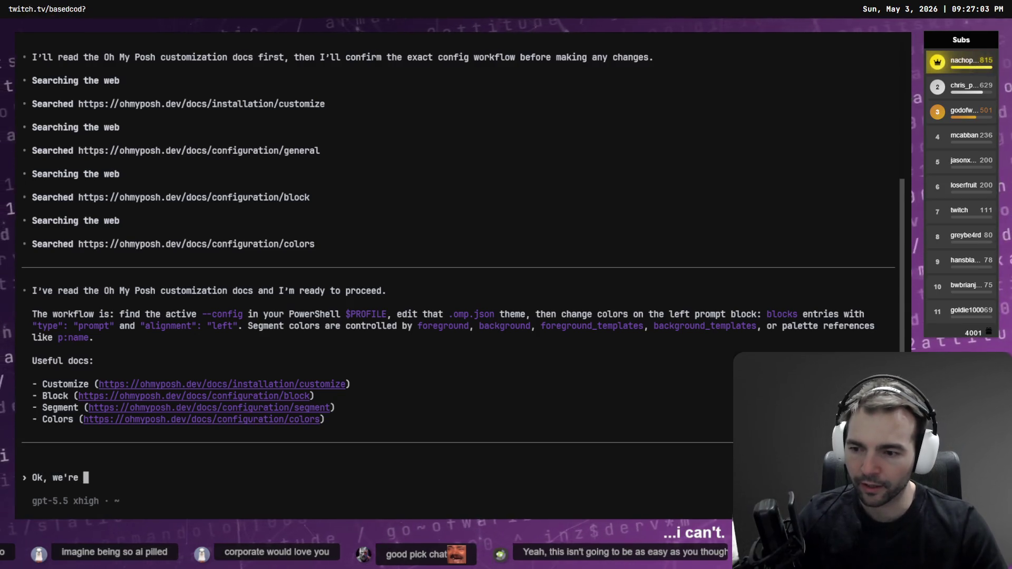
text(going to go ahe)
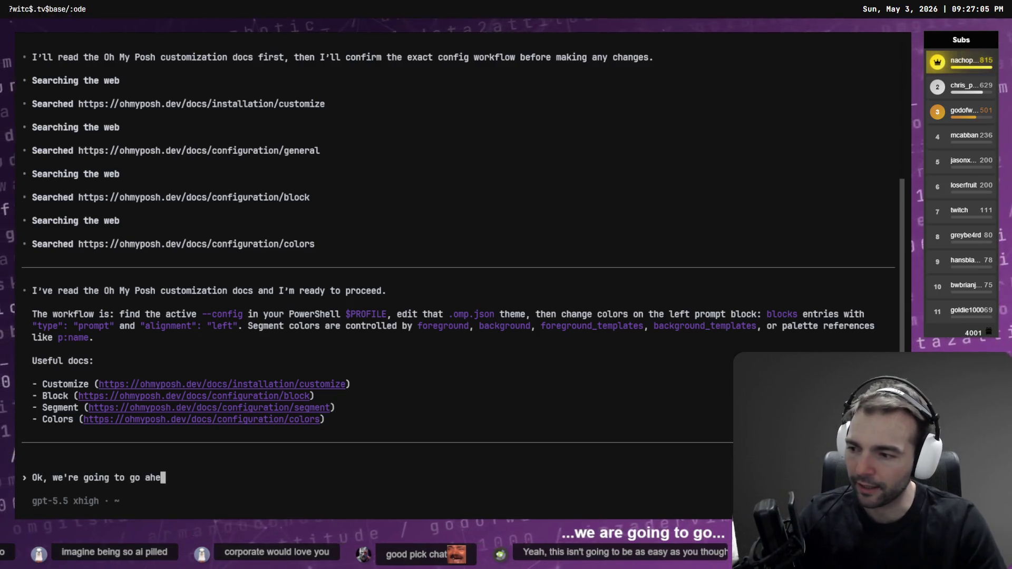
text(d and change the )
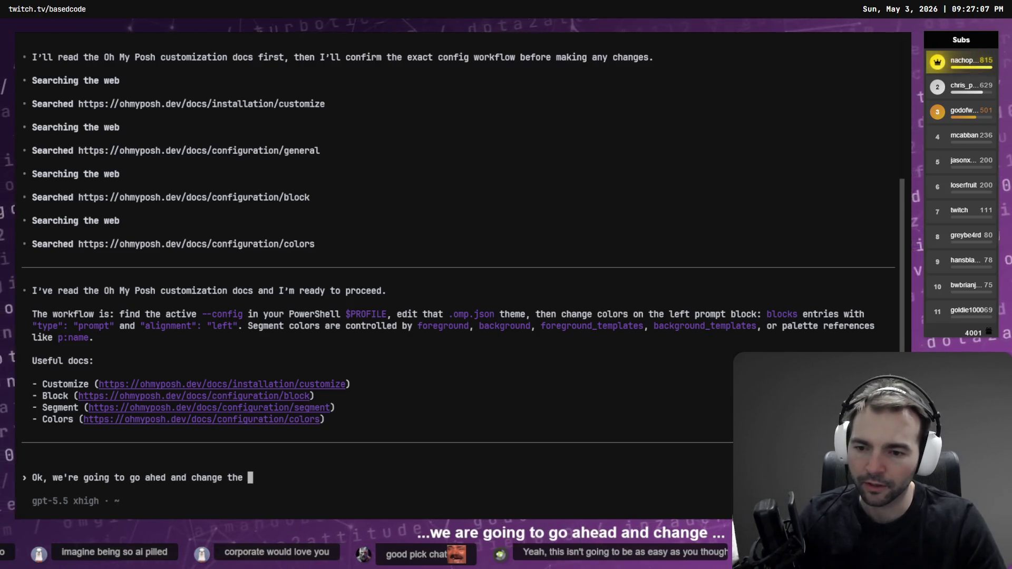
text(look and feel of the "prompt)
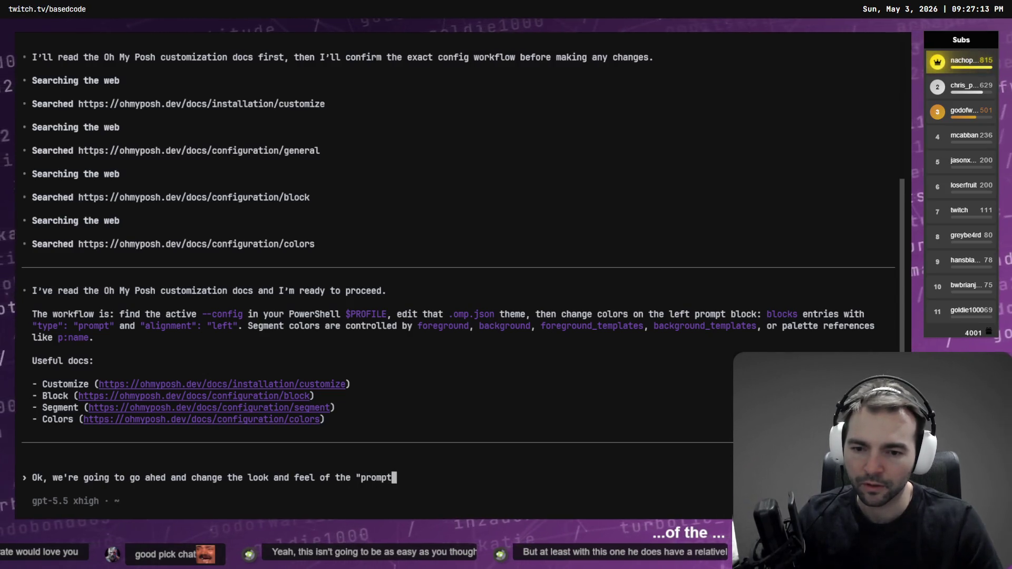
text(ook)
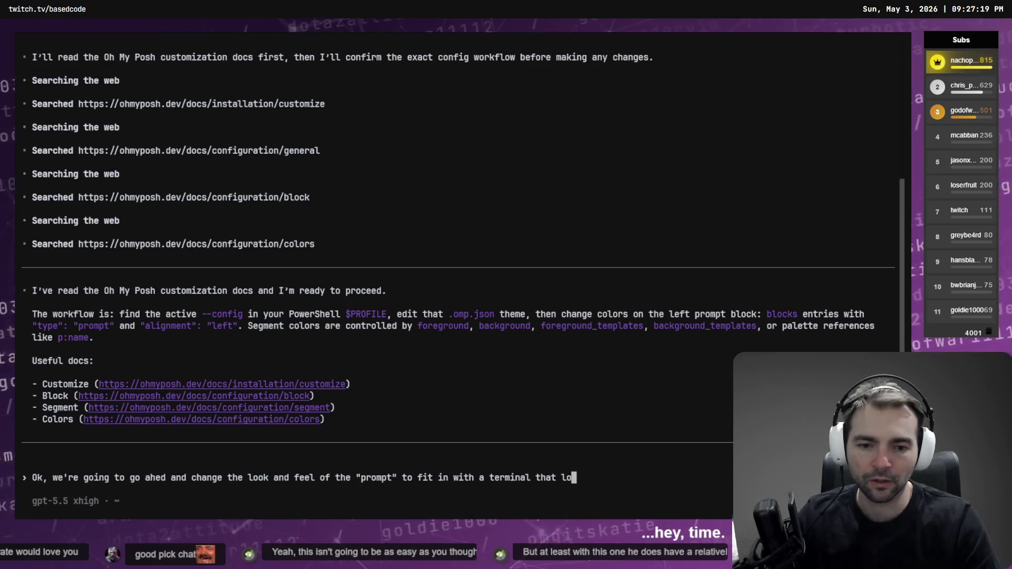
text(ke it's)
key(BackSpace)
key(BackSpace)
key(BackSpace)
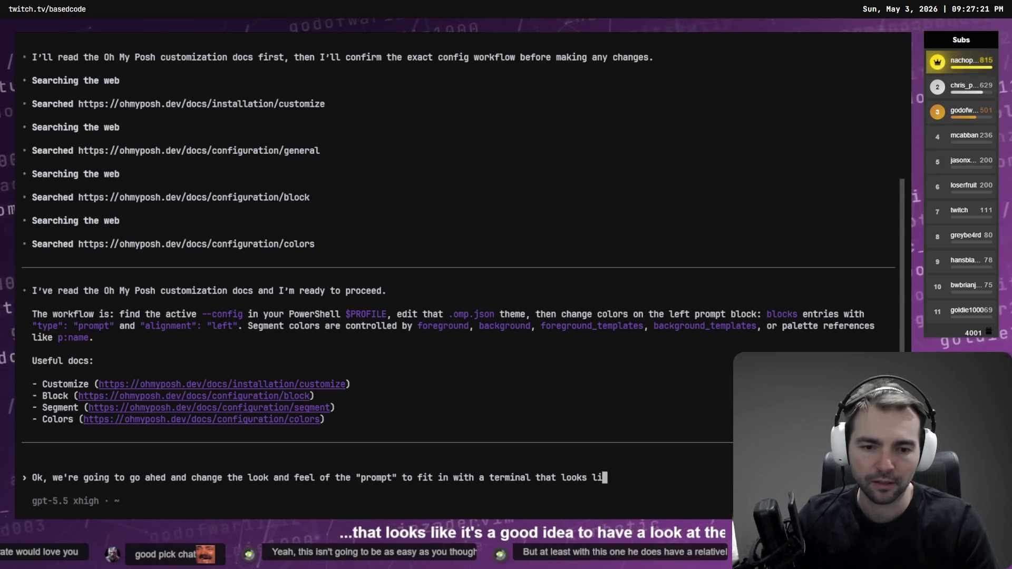
text(s.)
Step: Exit Codex and clear the terminal to a plain PowerShell prompt
key(ctrl+c)
key(ctrl+c)
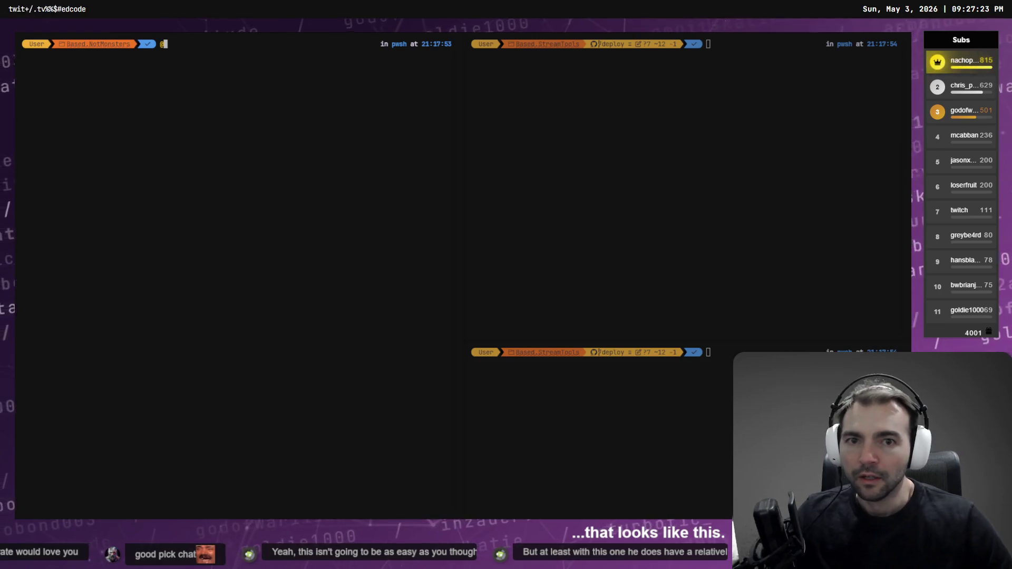
key(ctrl+l)
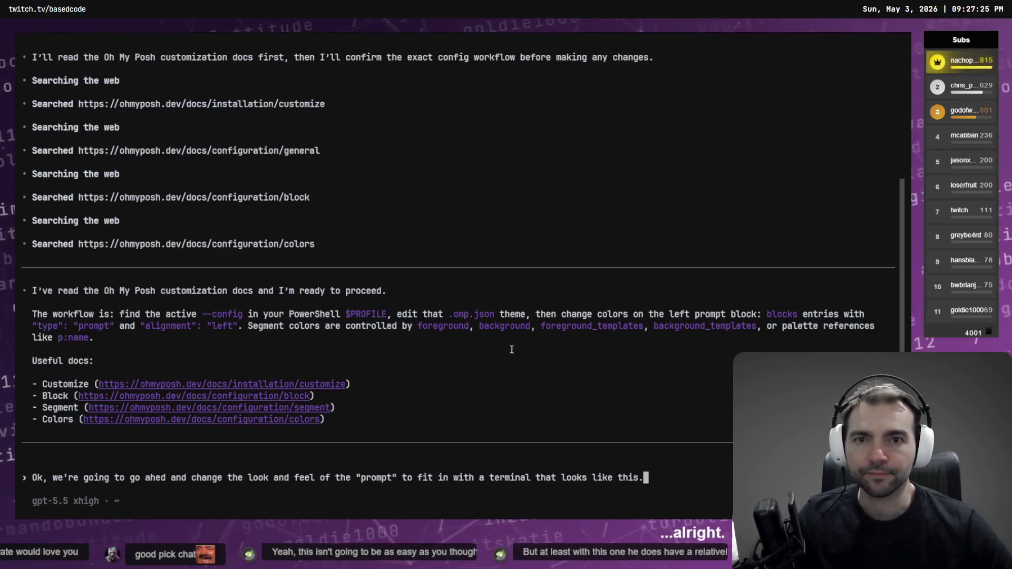
key(ctrl+l)
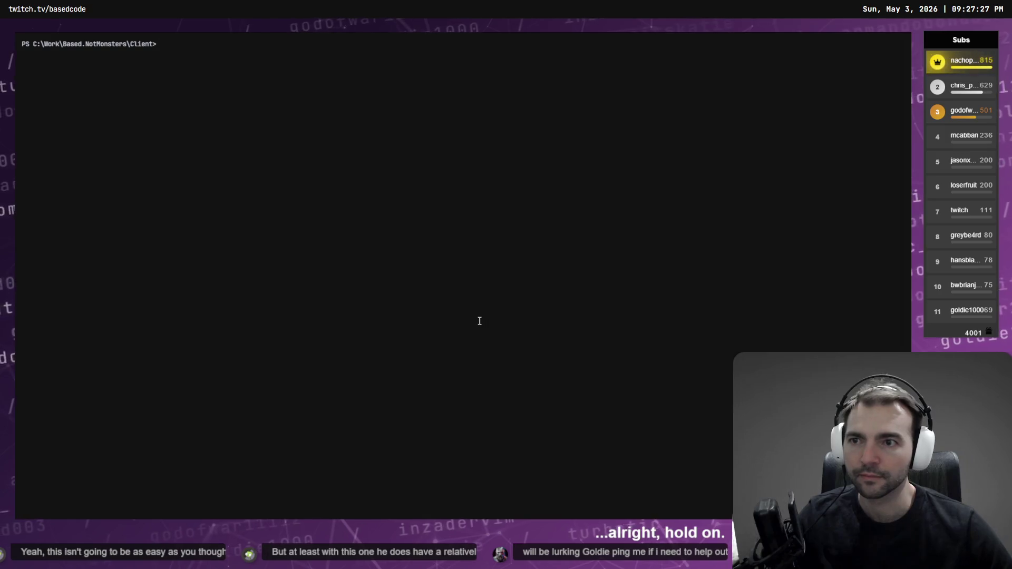
Step: Start Codex, resume the previous saved session with /resume, and snip the whole terminal window
text( codex)
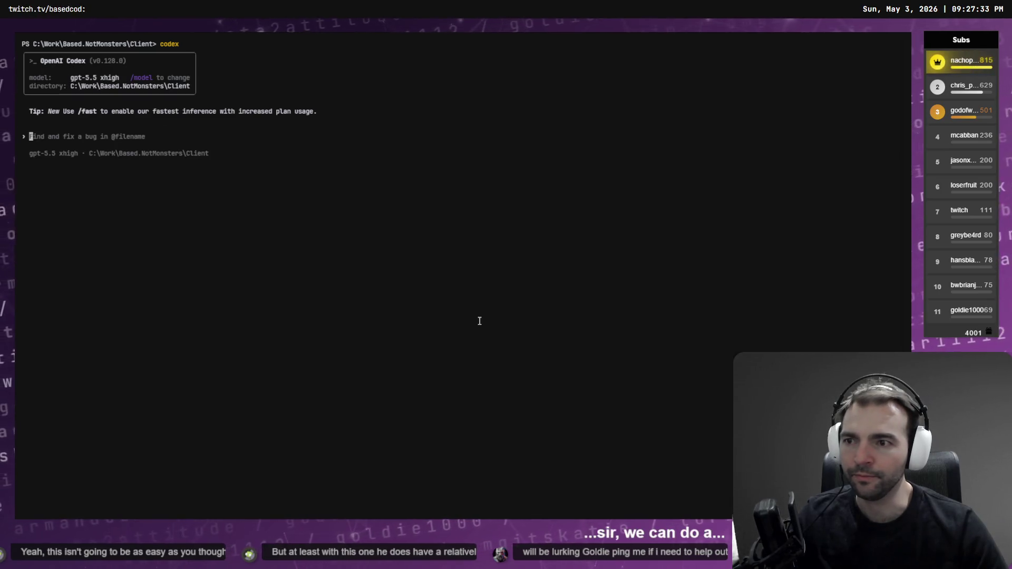
text(/resu)
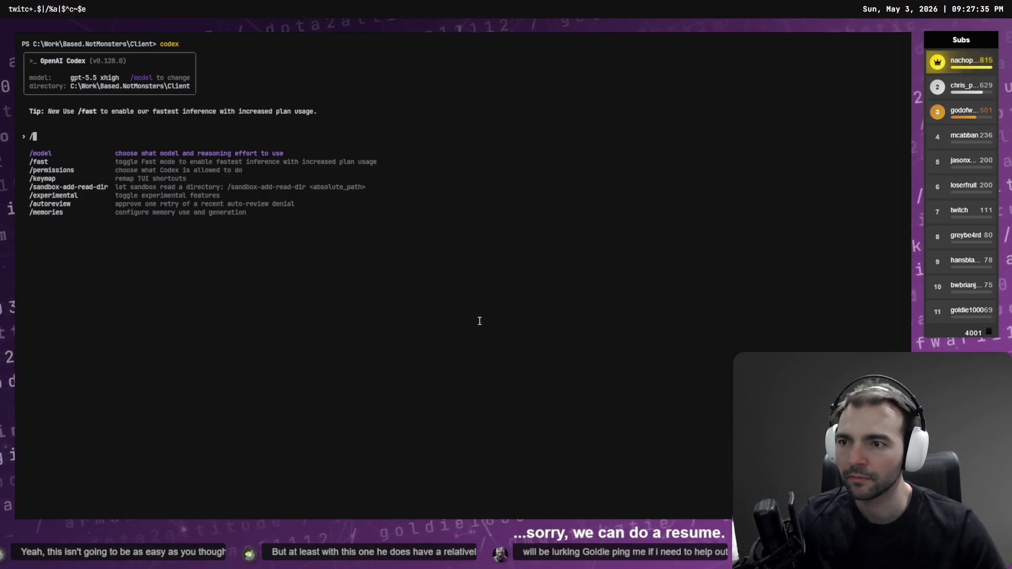
key(Return)
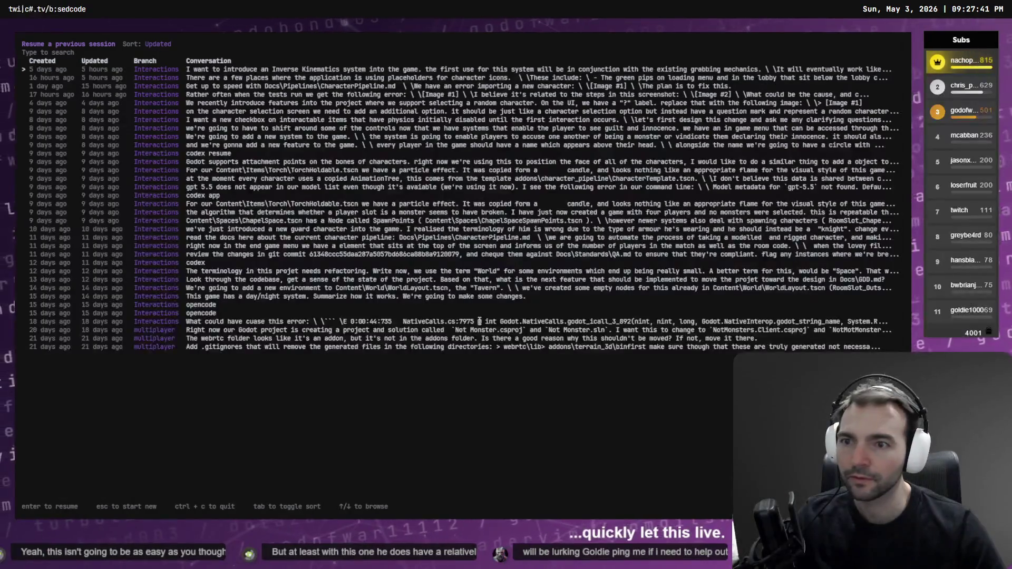
key(Escape)
text(/resu)
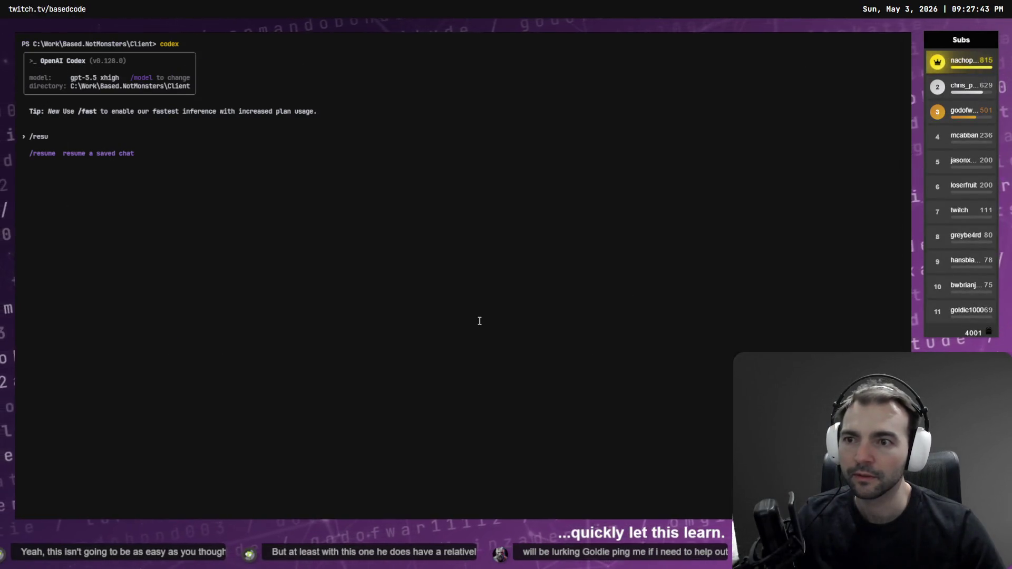
key(Return)
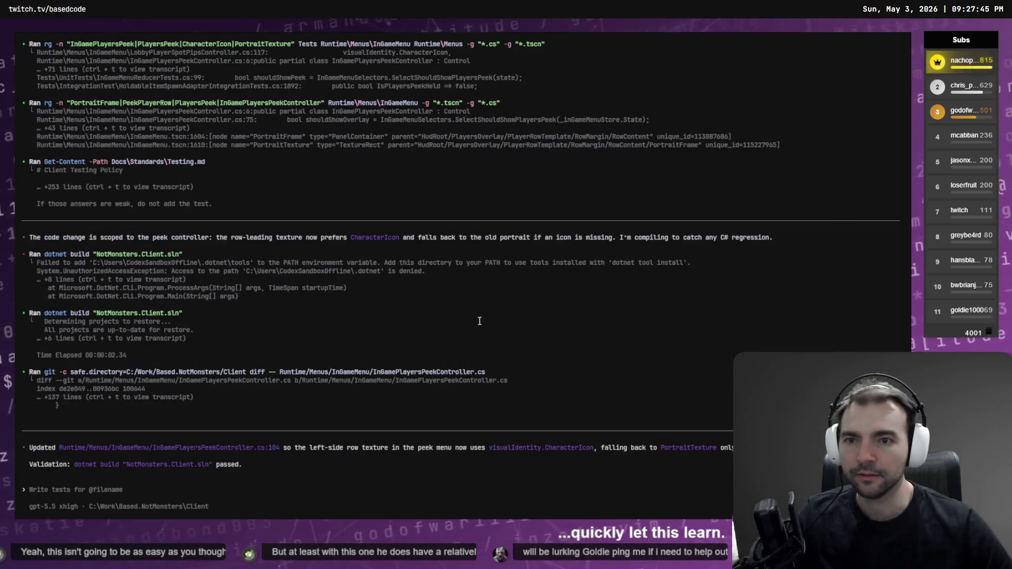
key(super+shift+s)
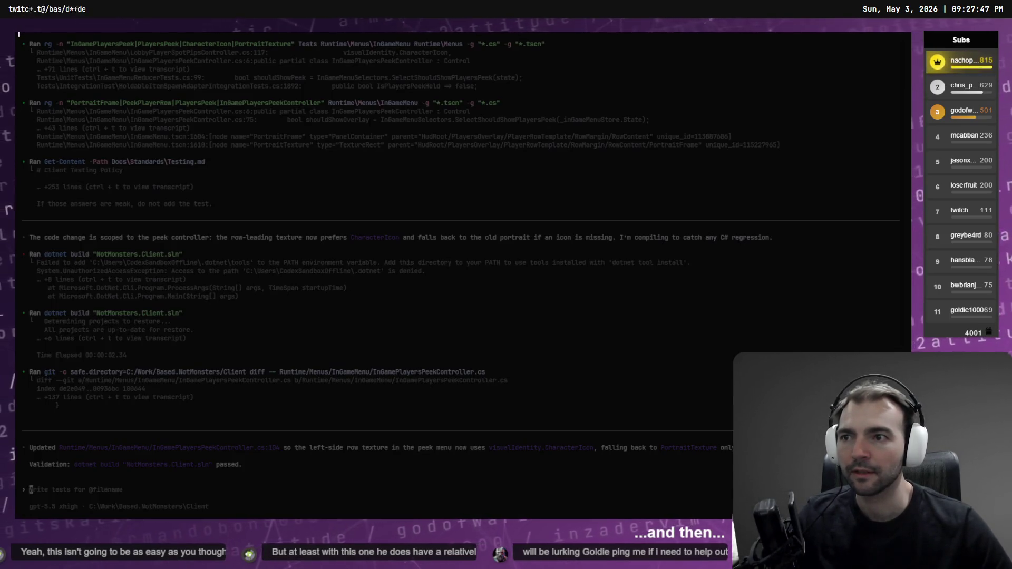
mouse_move(18, 35)
mouse_down()
mouse_move(483, 398)
mouse_move(910, 519)
mouse_up()
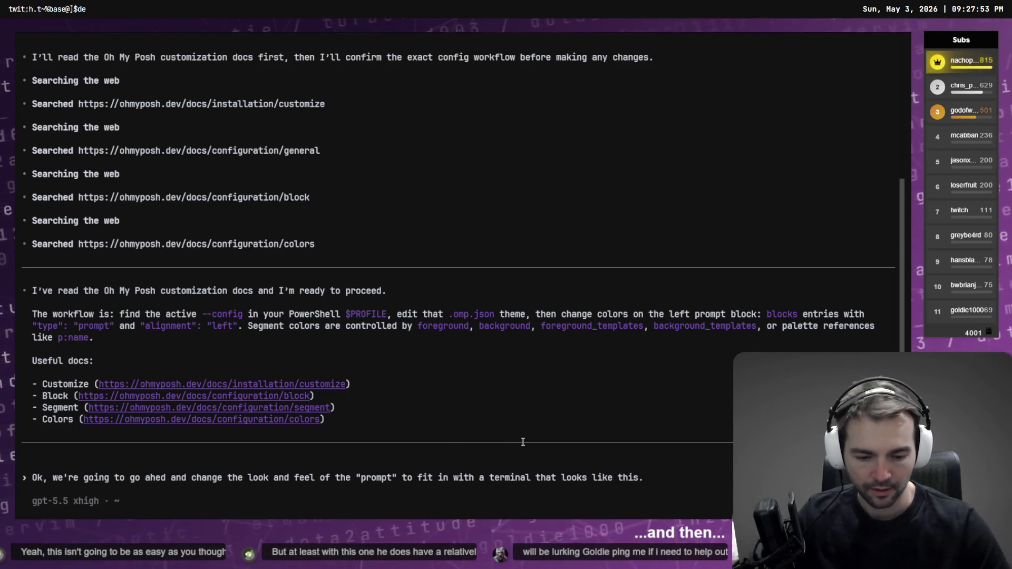
Step: End the restyle request with ': \', attach the terminal screenshot on a new line, and send it
key(BackSpace)
text(: \)
key(Return)
text(\)
key(Return)
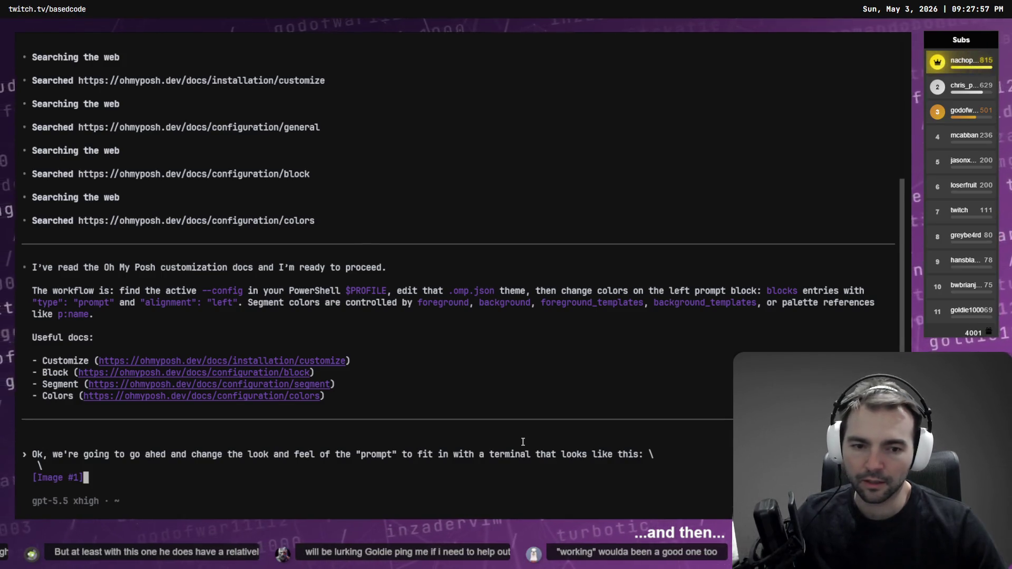
key(Return)
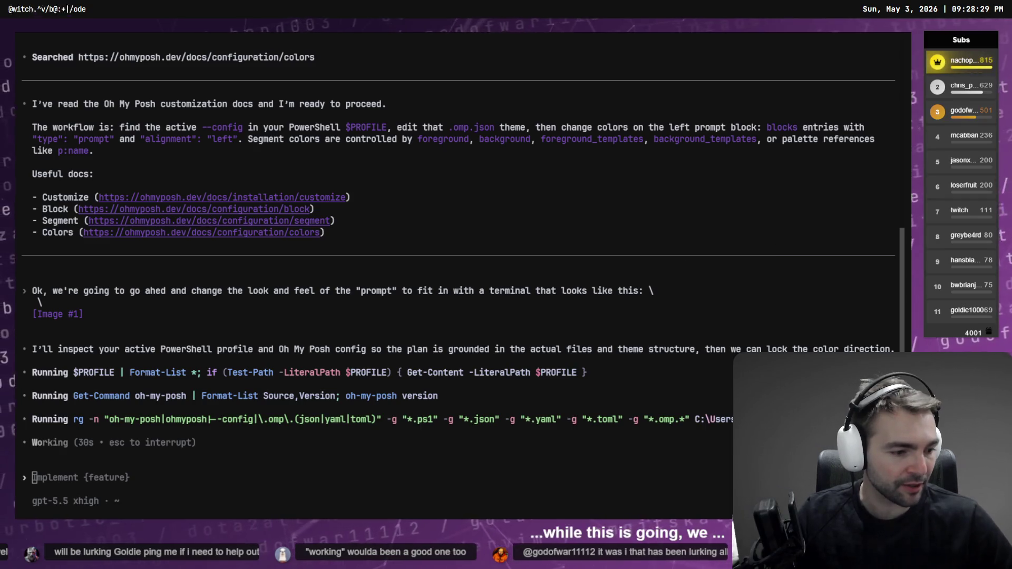
key(alt+Tab)
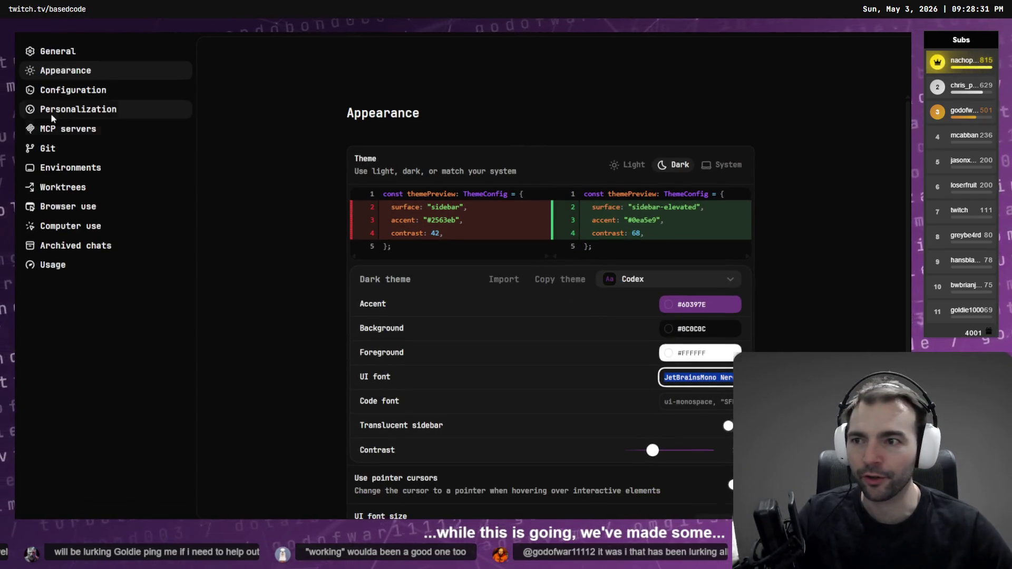
Step: Leave Settings, show the built-in terminal panel from the View menu, and start a new thread
click(45, 41)
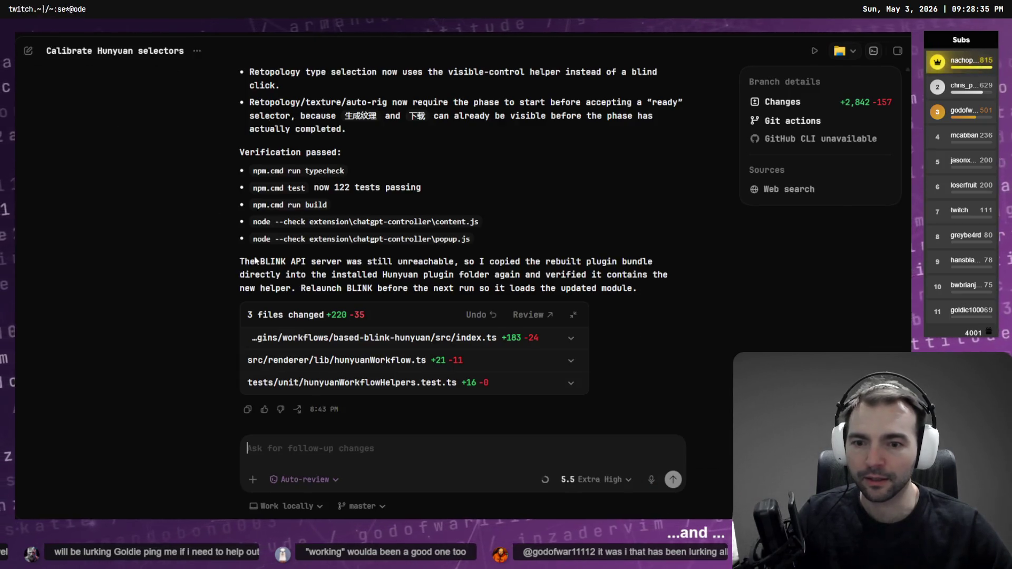
click(365, 455)
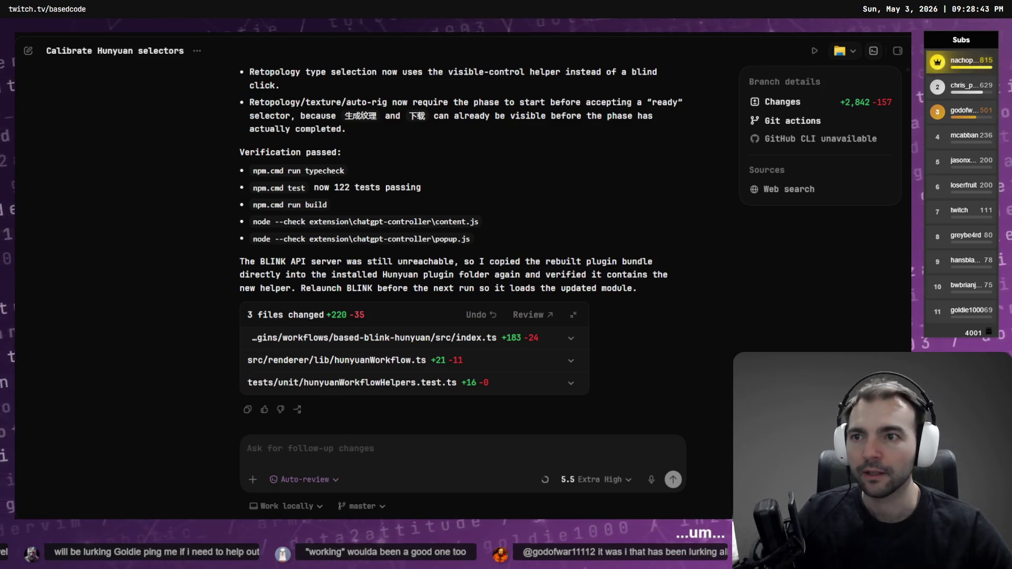
click(180, 34)
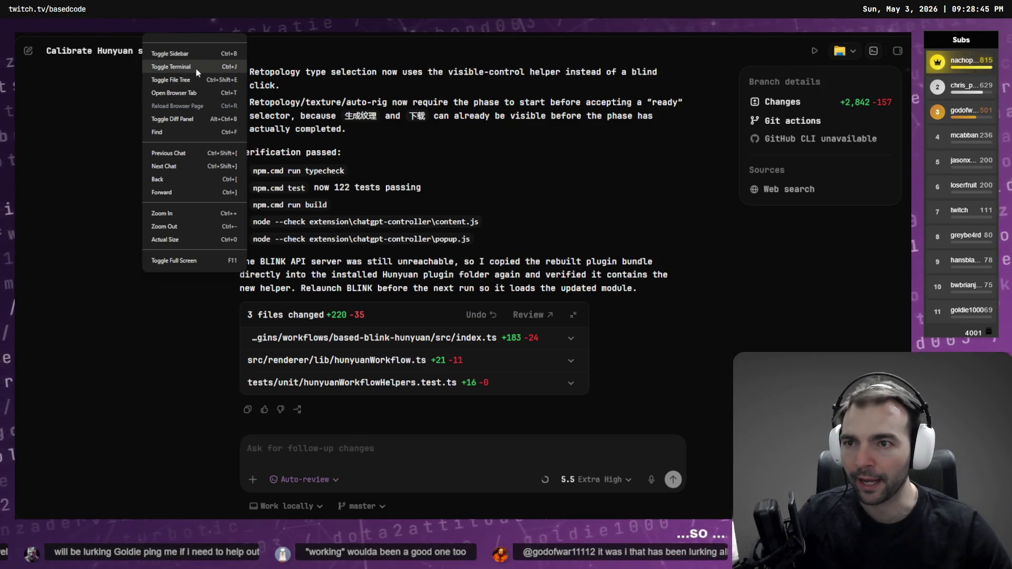
click(198, 68)
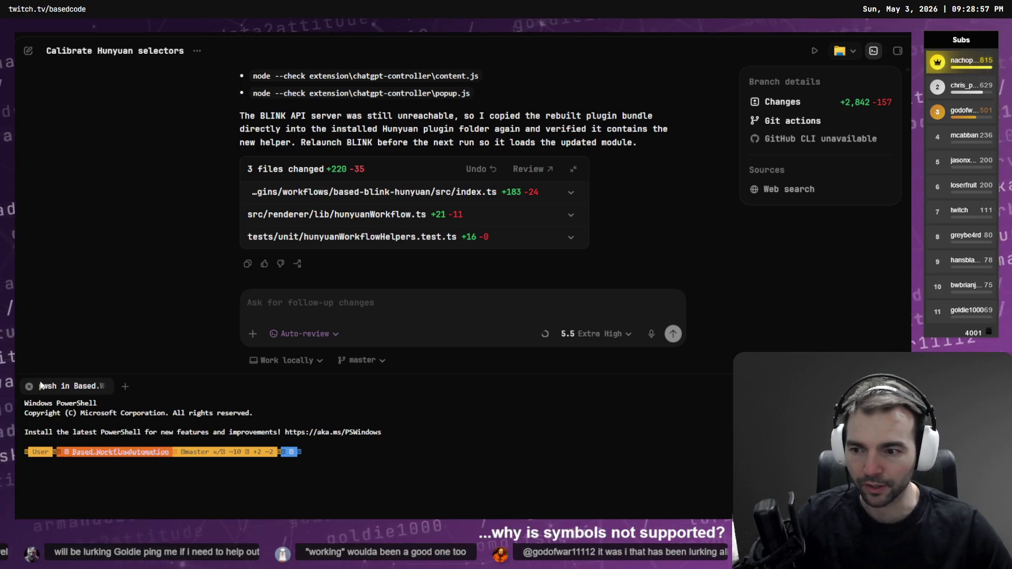
key(ctrl+n)
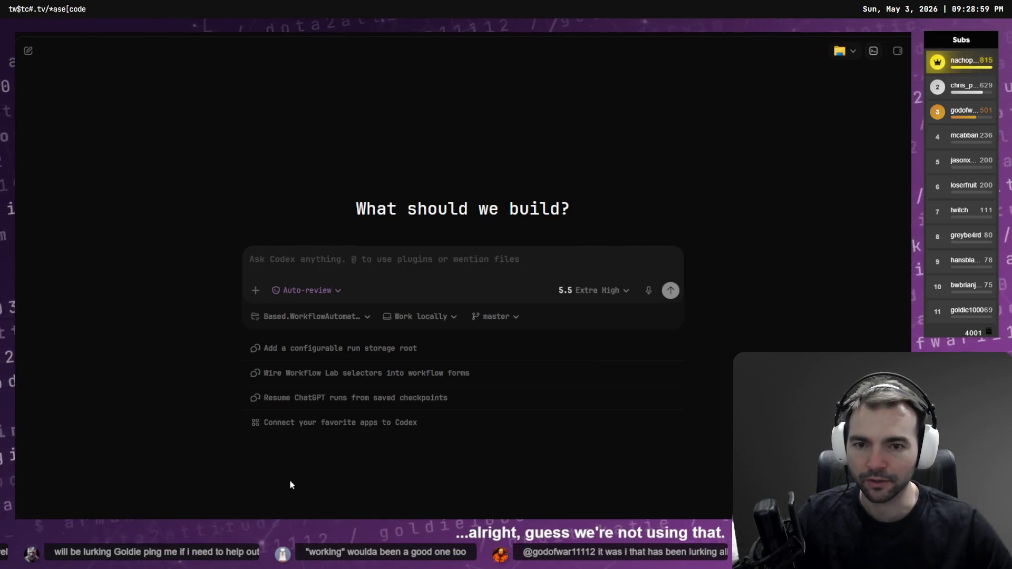
Step: In the Based.WorkflowAutomation terminal tab, list the folder contents and launch .\run.bat
key(alt+Tab)
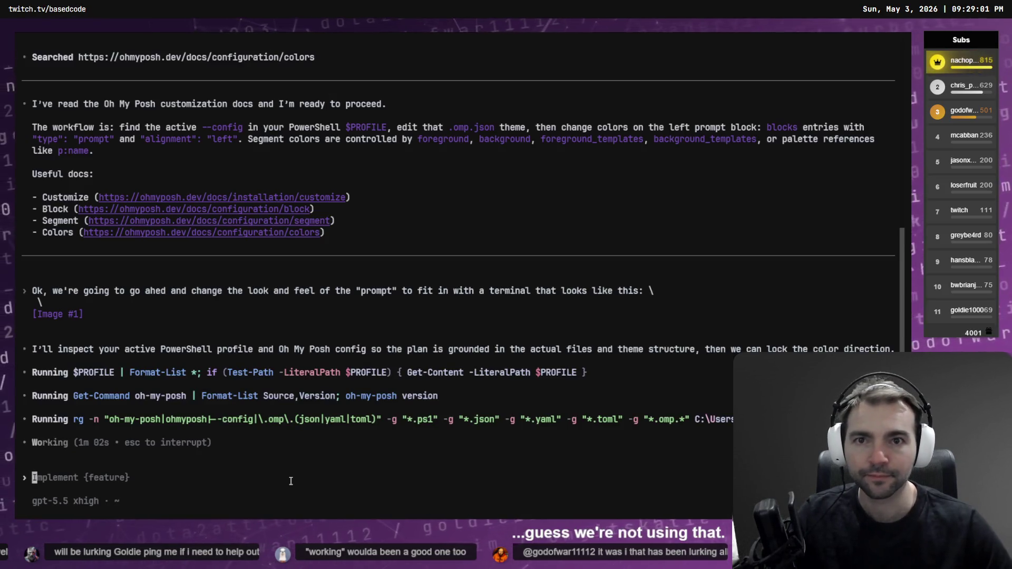
key(ctrl+Tab)
key(ctrl+Tab)
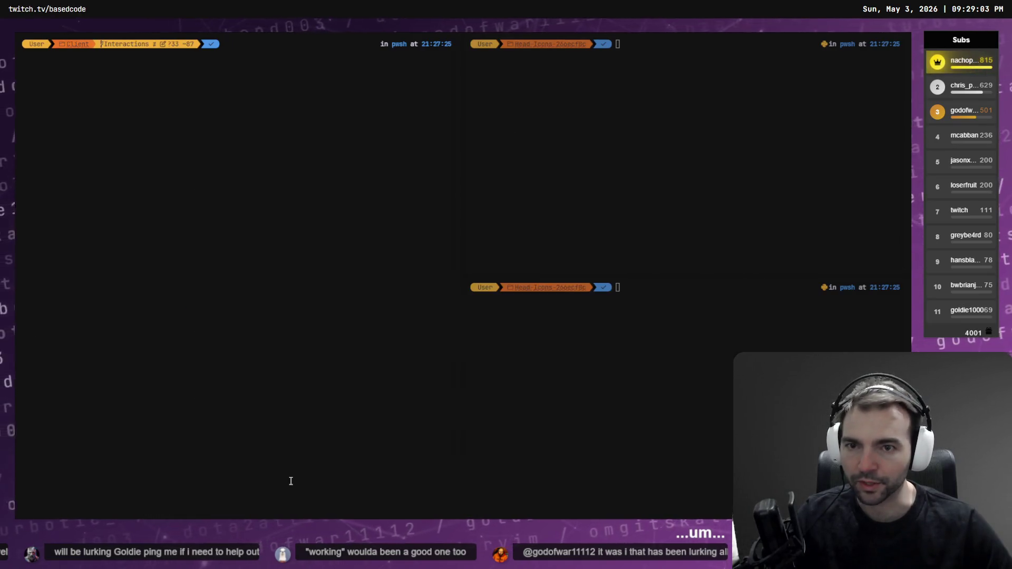
key(ctrl+Tab)
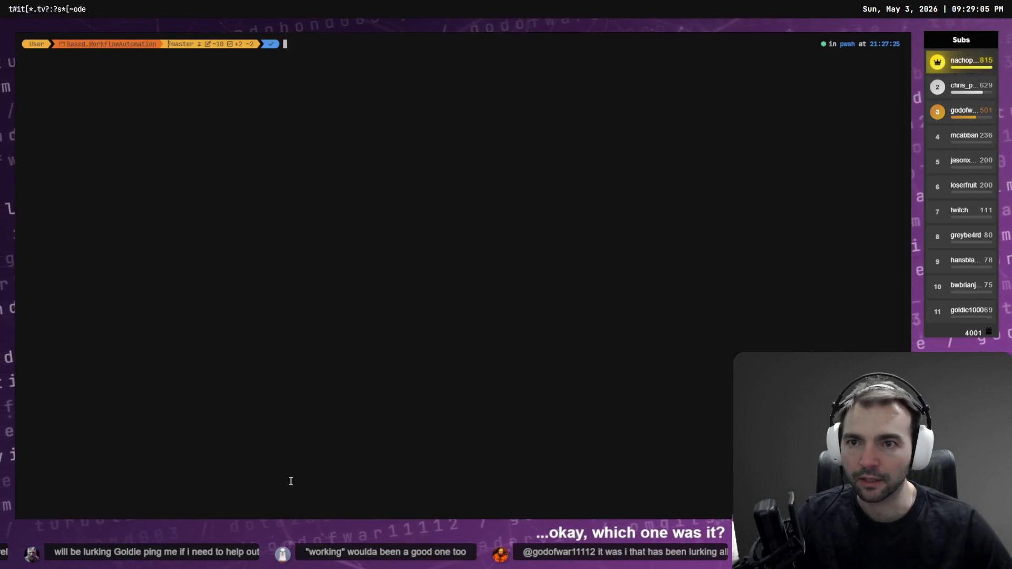
text(cd ~/)
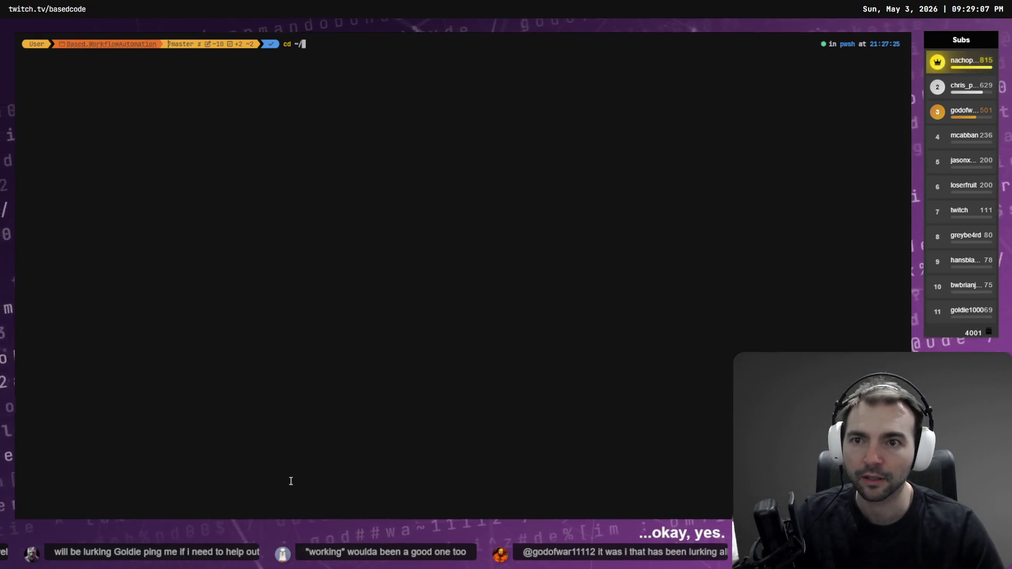
key(ctrl+c)
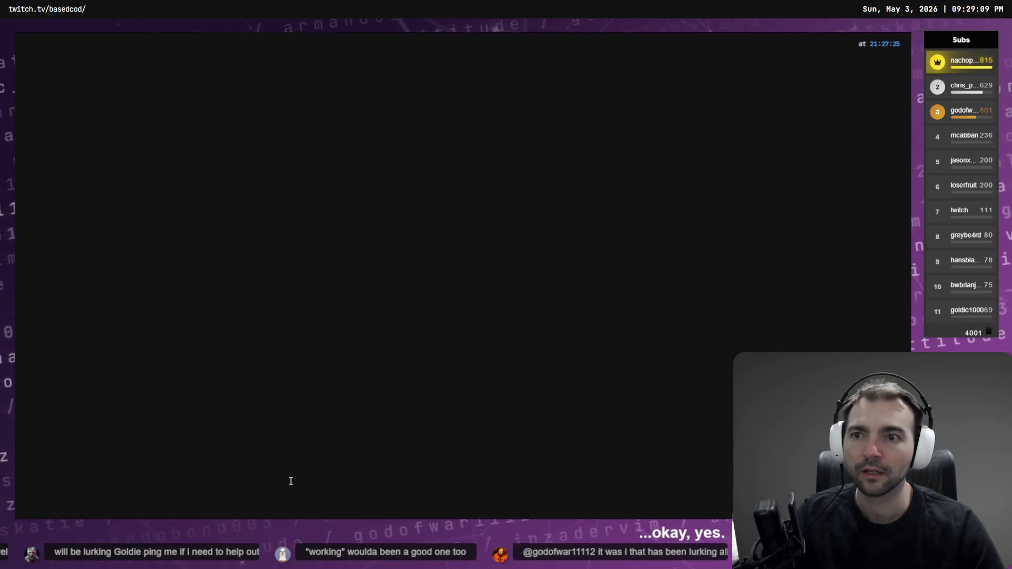
text(ls)
key(Return)
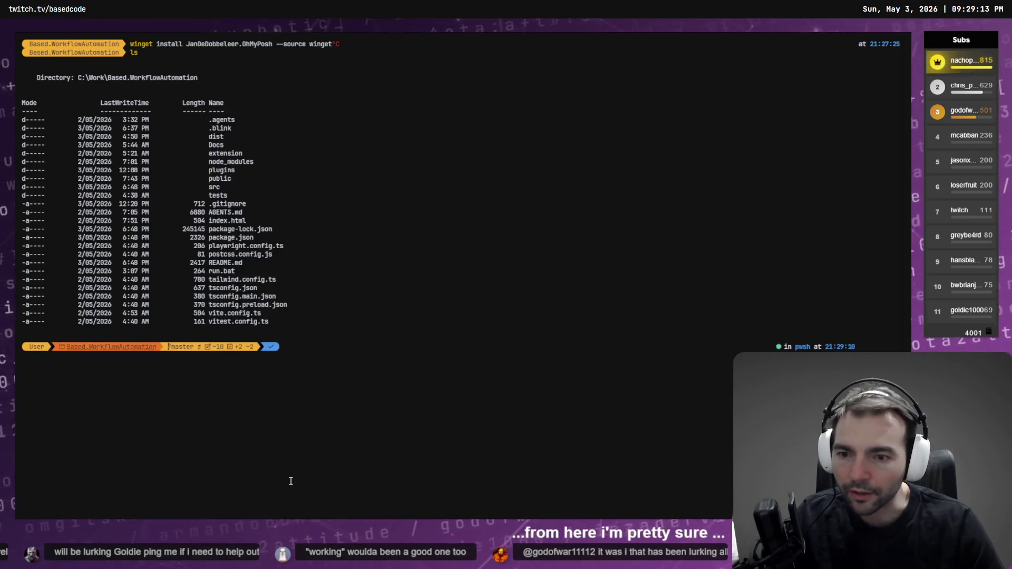
text(.un.bat)
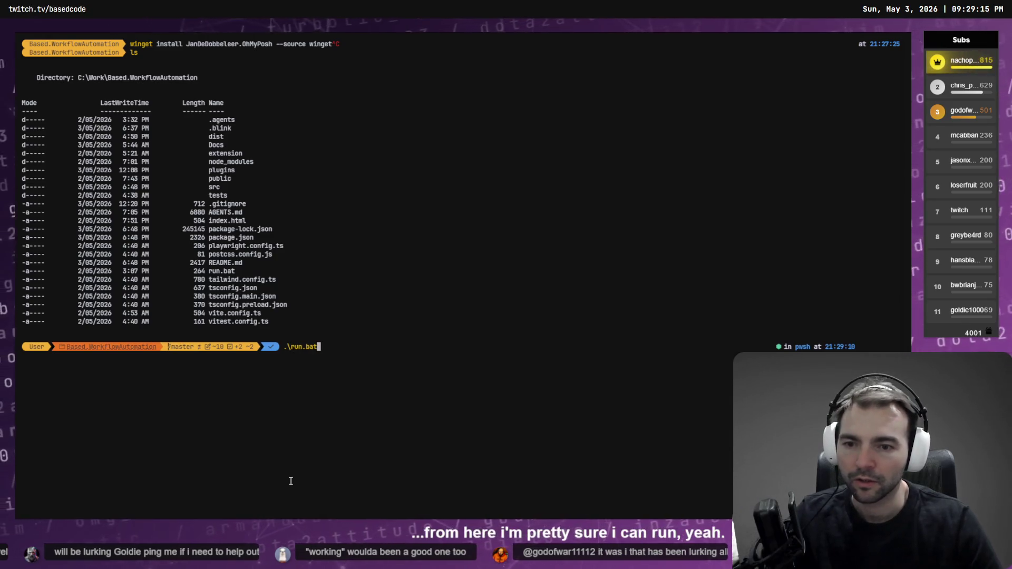
key(Return)
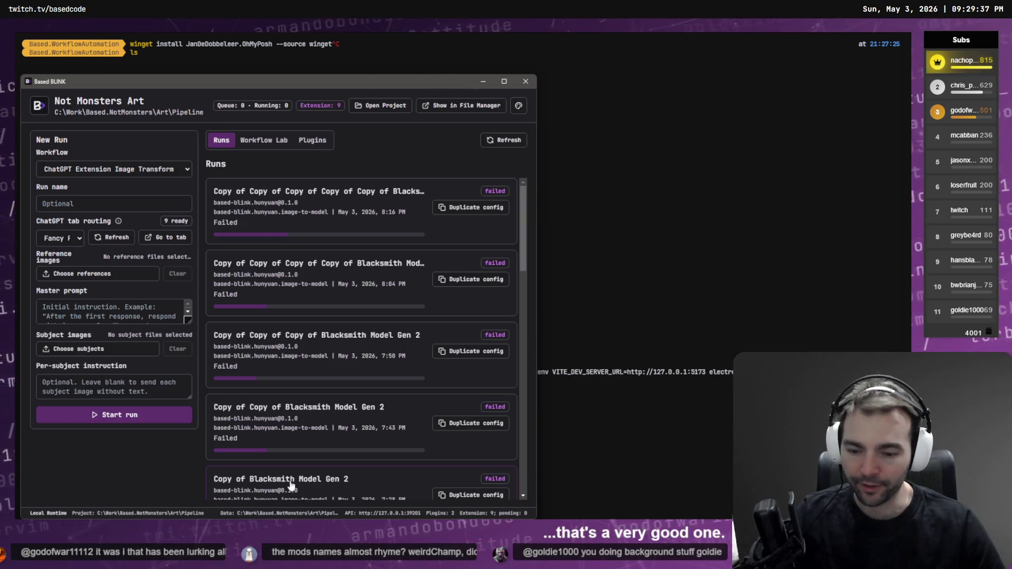
Step: Maximise the Based BLINK window and view its loaded ChatGPT and Hunyuan plugins
click(502, 80)
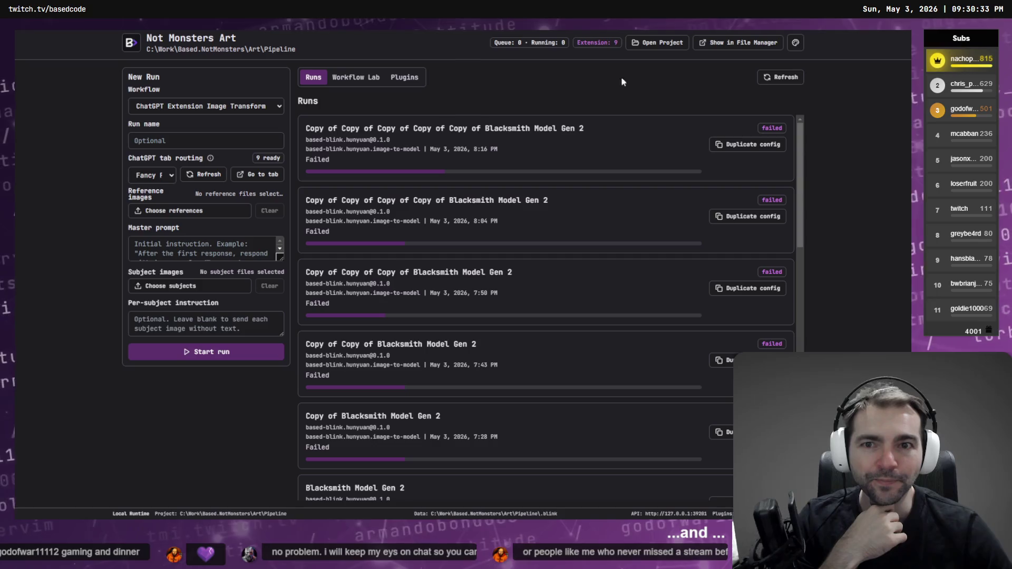
click(404, 77)
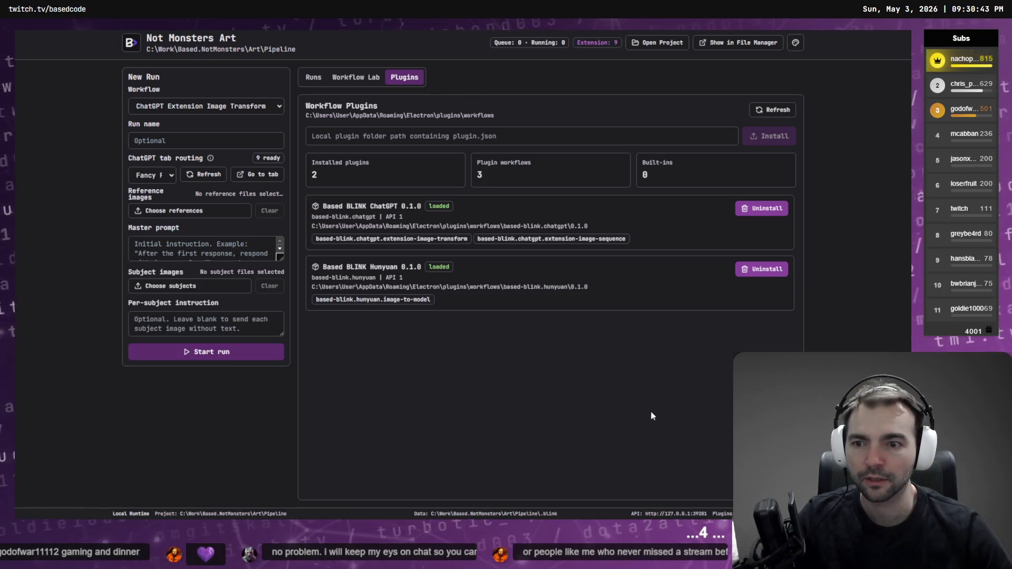
key(alt+Tab)
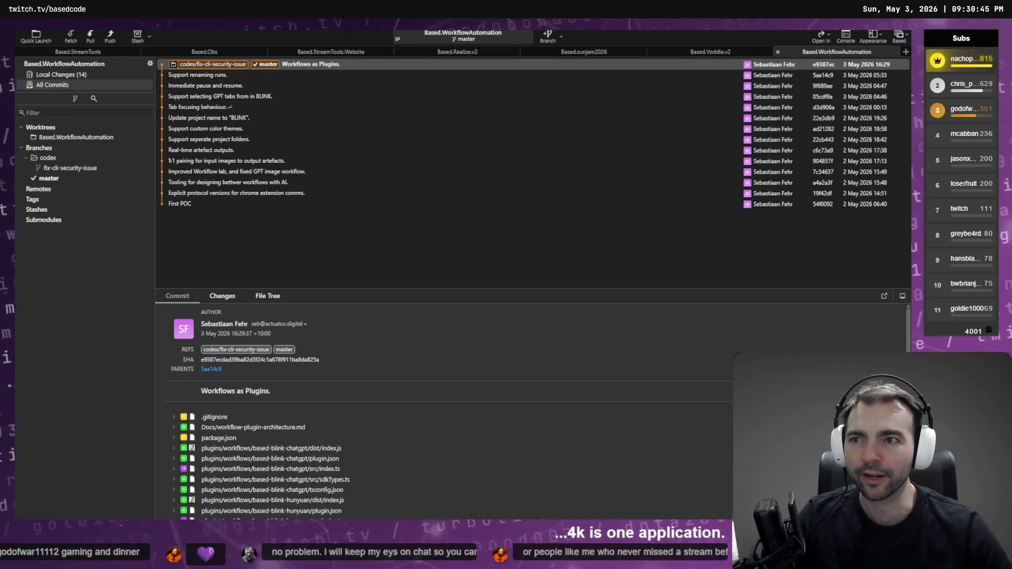
Step: Open Fork's application preferences from the File menu and close them again
click(24, 26)
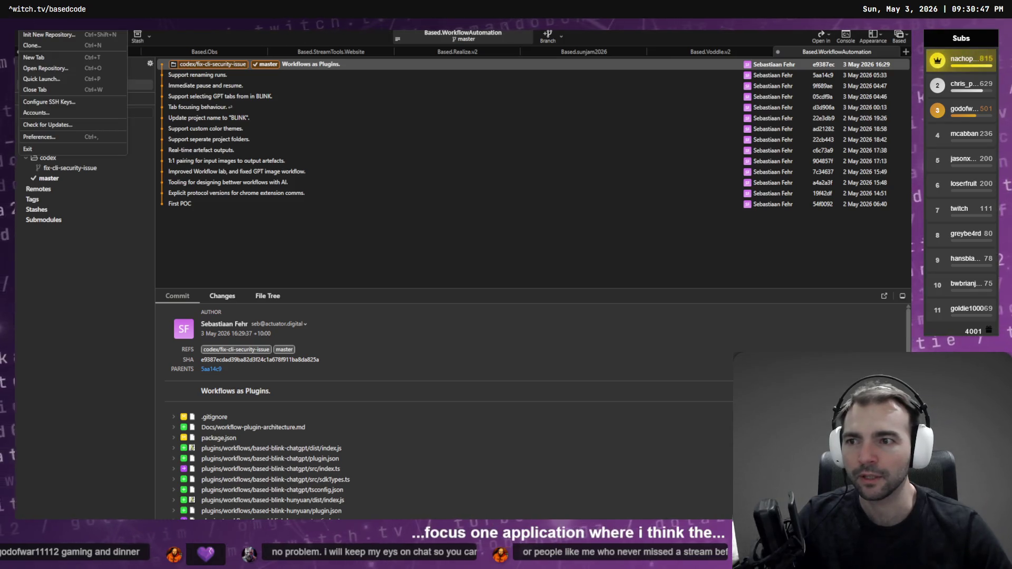
click(47, 137)
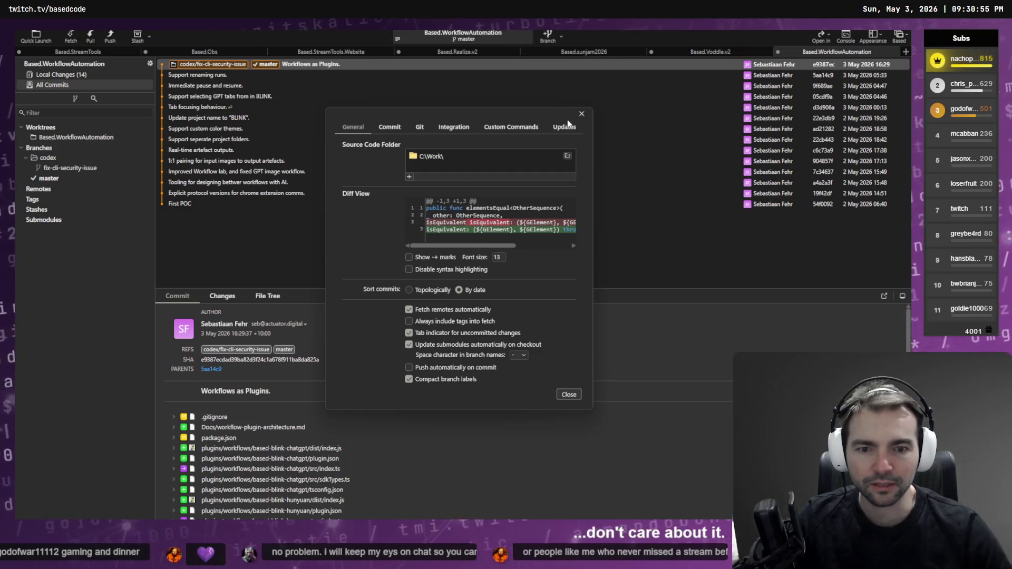
click(581, 113)
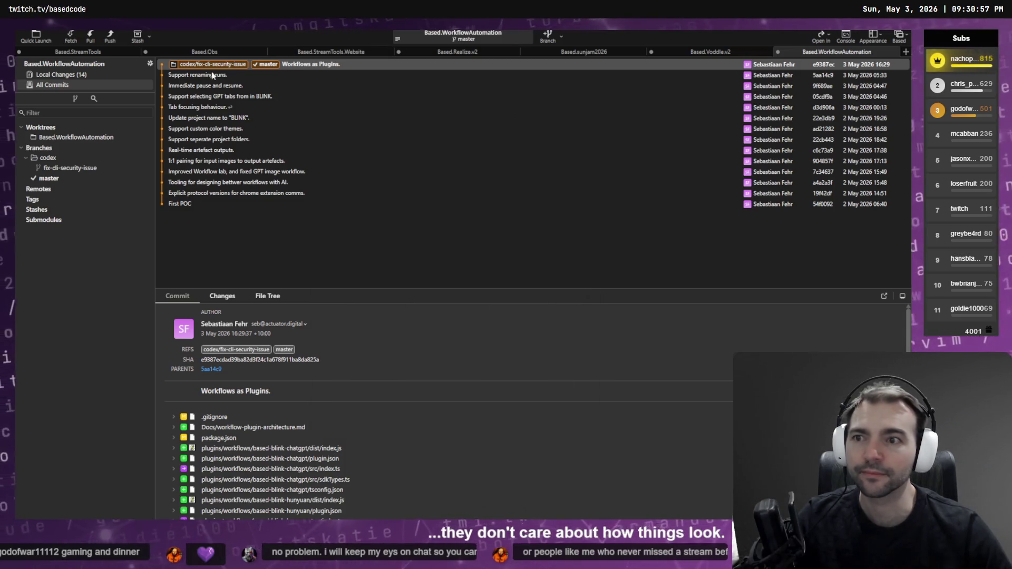
Step: Copy the based-blink-hunyuan folder path from Local Changes and return to BLINK
click(106, 76)
right_click(211, 108)
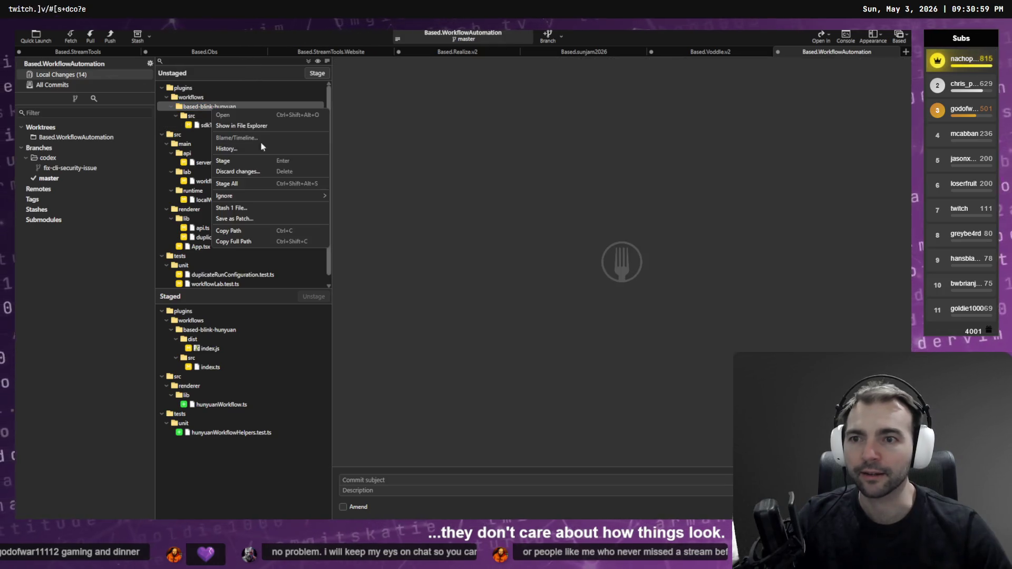
click(265, 228)
key(alt+Tab)
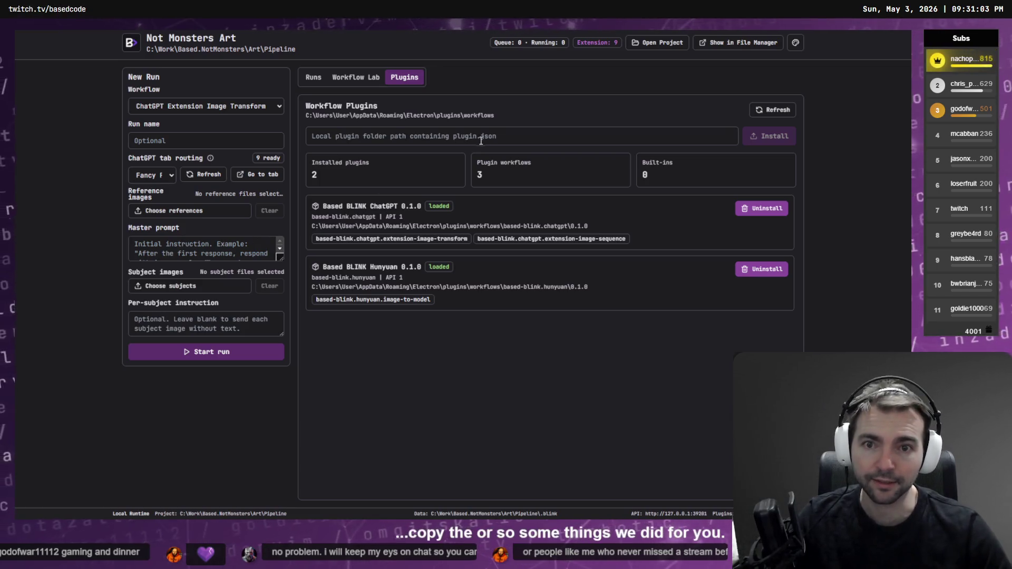
Step: Focus the plugin path field, then move between Plugins and Runs, ending on the failed Blacksmith Model Gen 2 runs
click(482, 138)
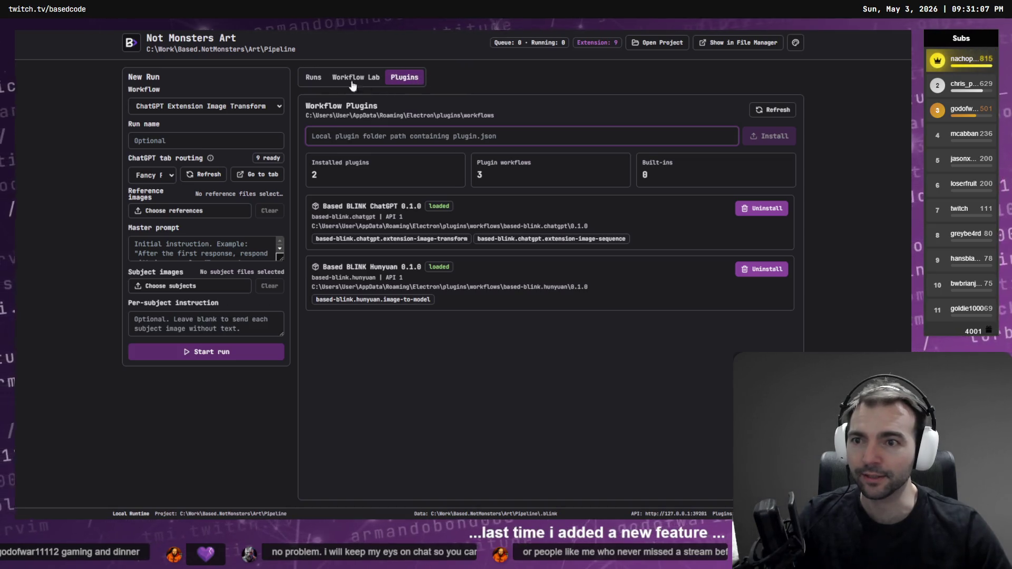
click(312, 78)
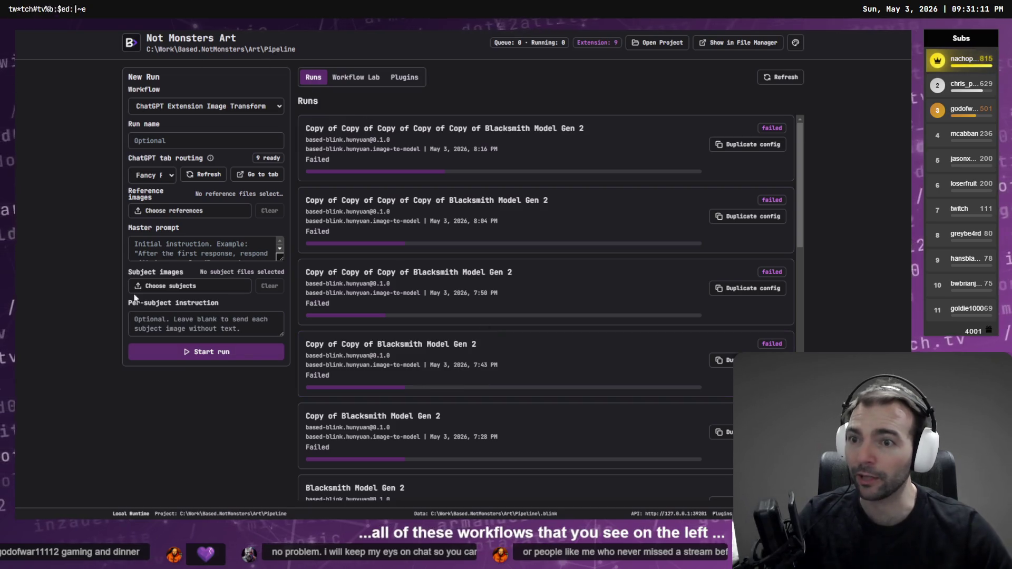
click(411, 79)
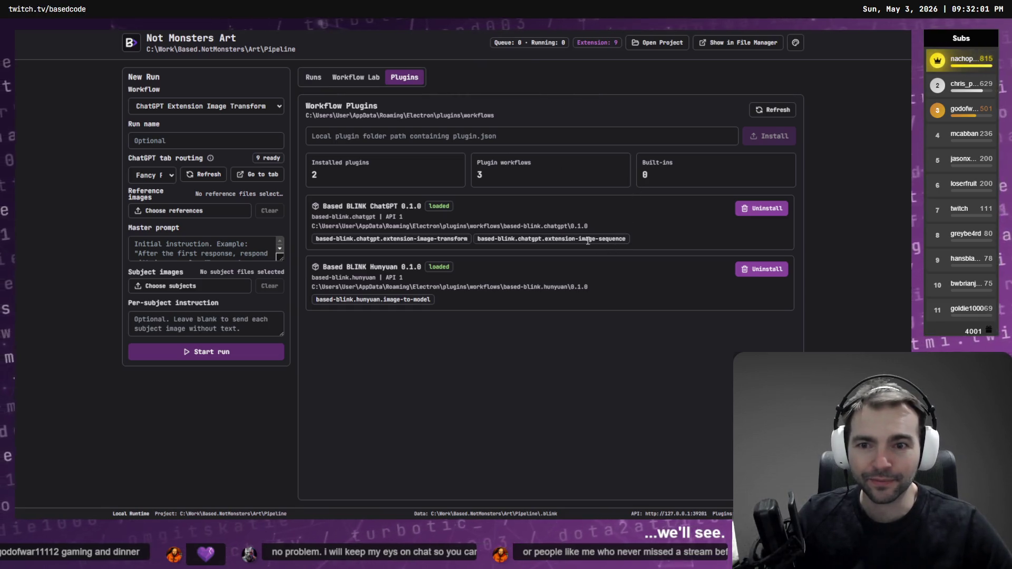
click(314, 78)
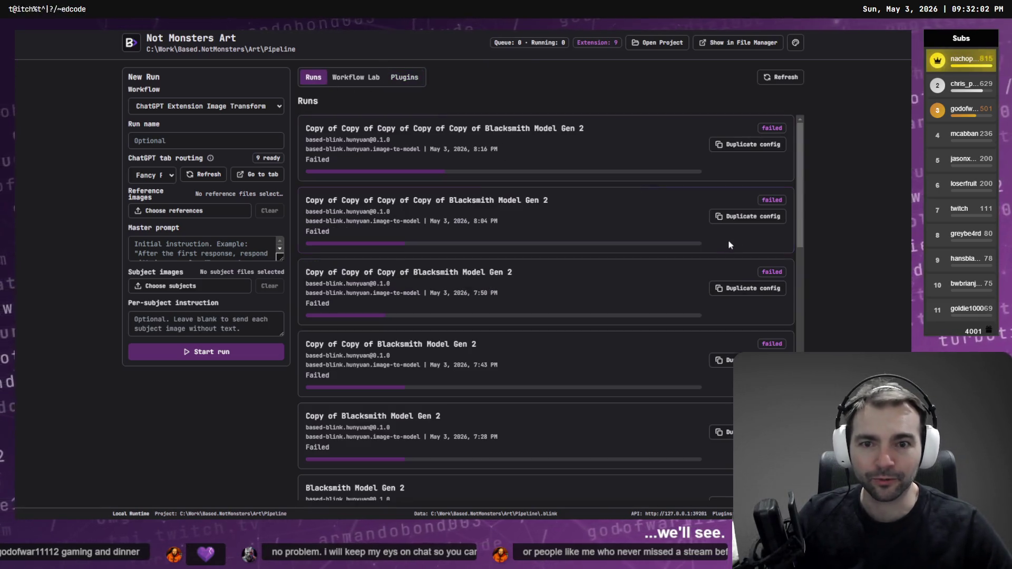
Step: Duplicate the latest failed Blacksmith Model Gen 2 Hunyuan run and start the copy
click(762, 146)
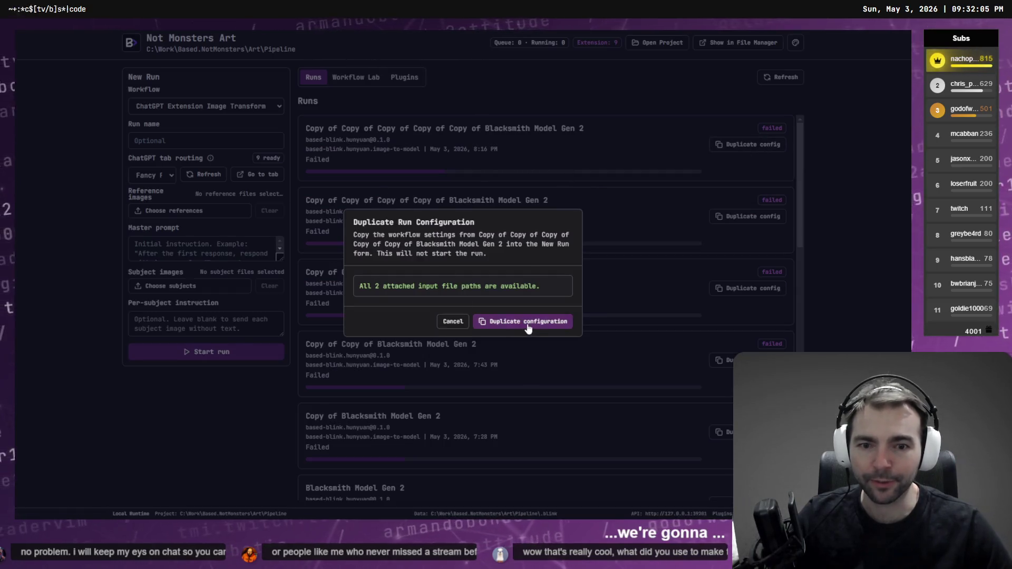
click(526, 322)
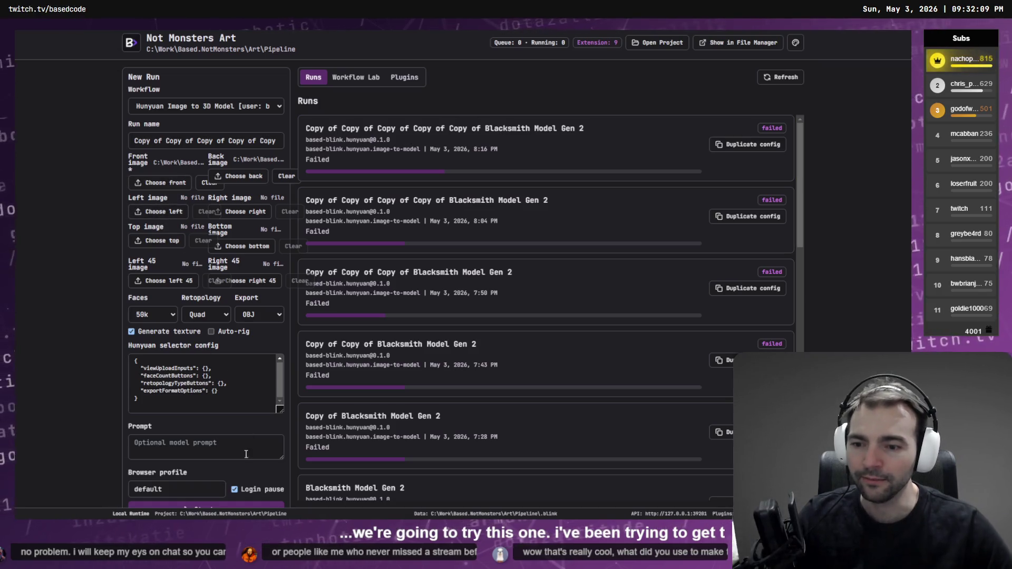
click(252, 507)
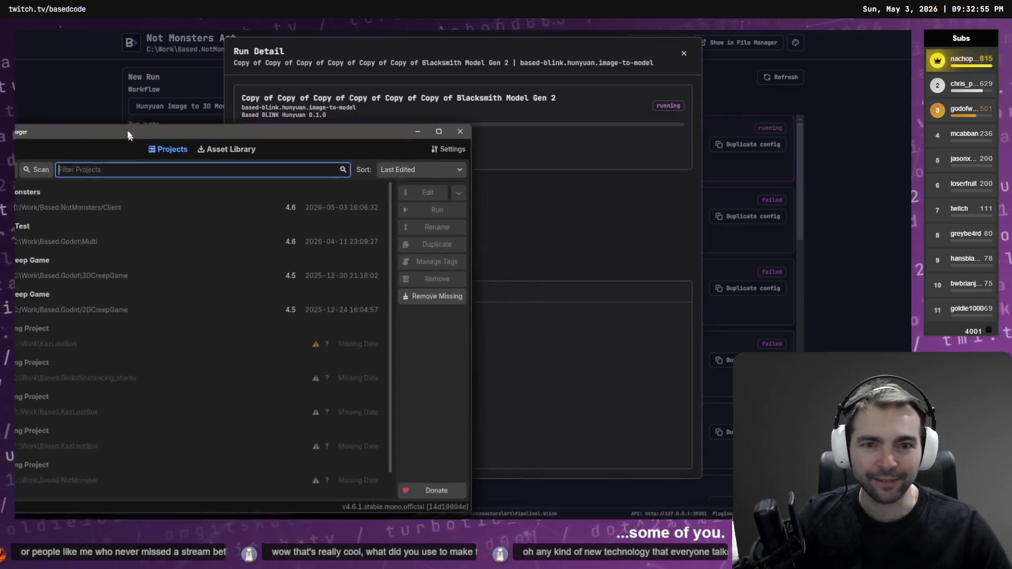
Step: Open the NotMonsters Client project from the Godot Project Manager
double_click(296, 147)
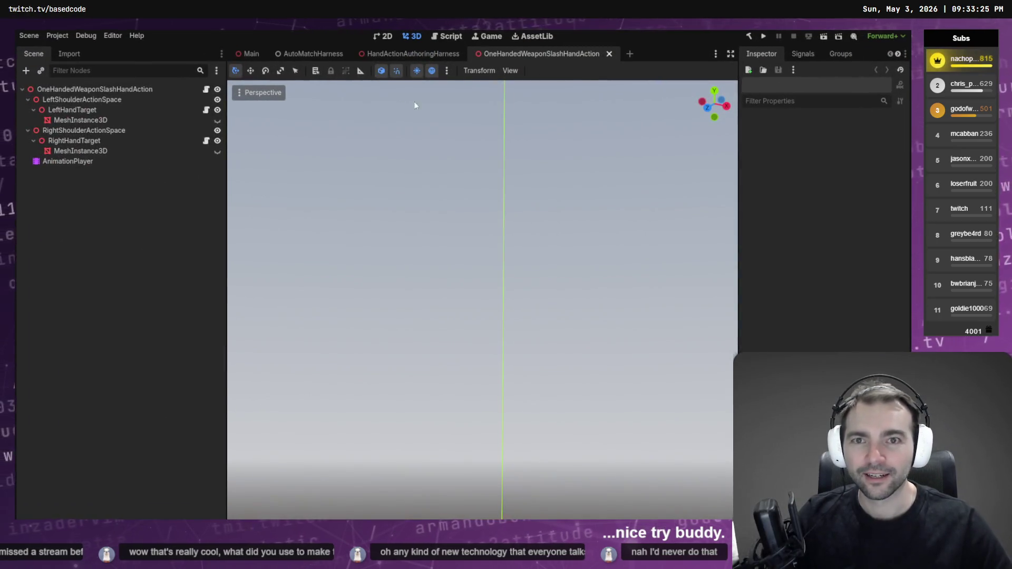
Step: Show the Character Pipeline dock and make it a floating window
click(854, 53)
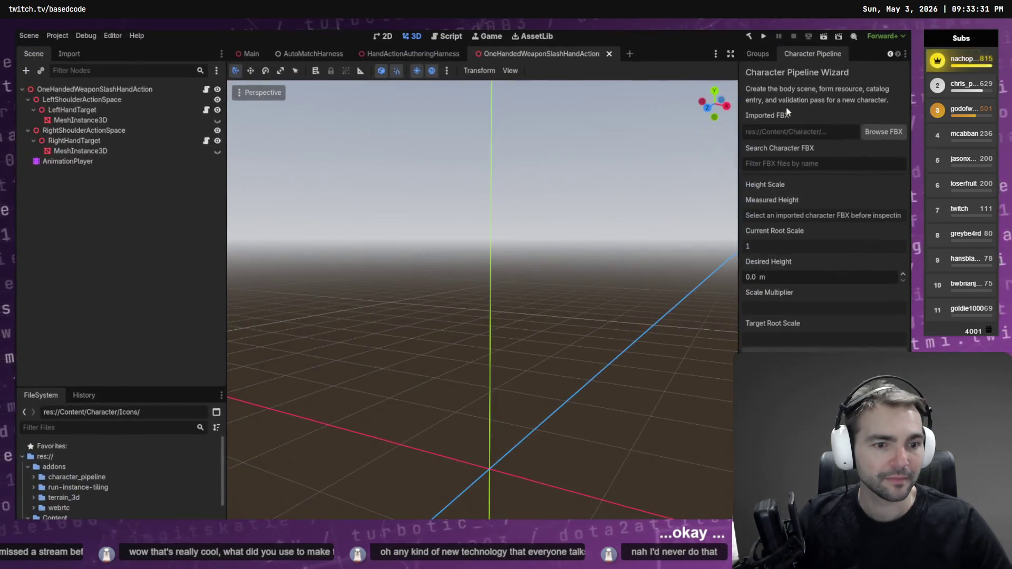
right_click(812, 52)
click(859, 110)
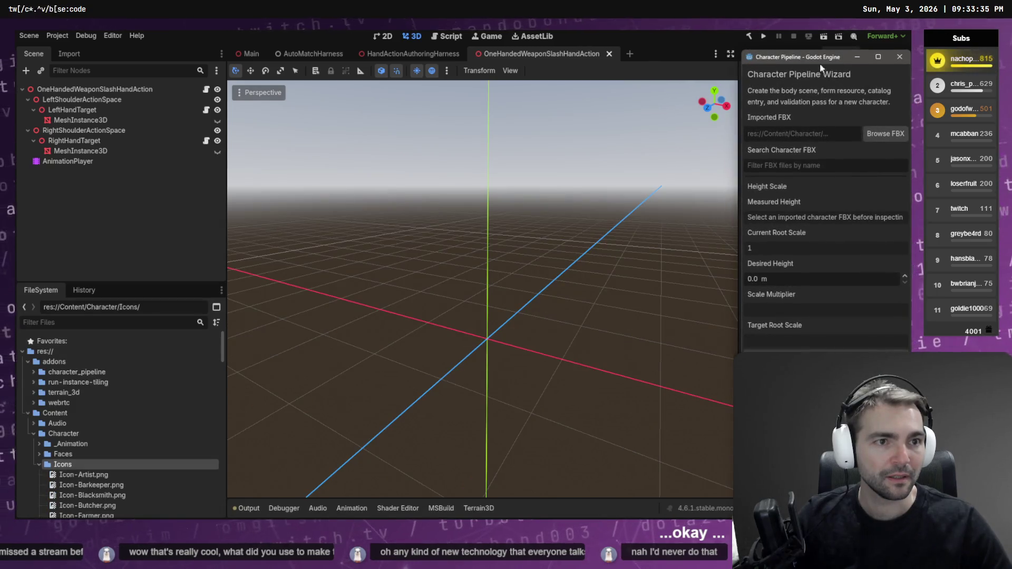
Step: Move and snap the floating Character Pipeline wizard around the screen, then close it with Alt+F4
mouse_move(815, 60)
mouse_down()
mouse_move(749, 72)
mouse_move(823, 45)
mouse_move(722, 90)
mouse_move(778, 48)
mouse_move(837, 53)
mouse_move(748, 60)
mouse_up()
right_click(748, 60)
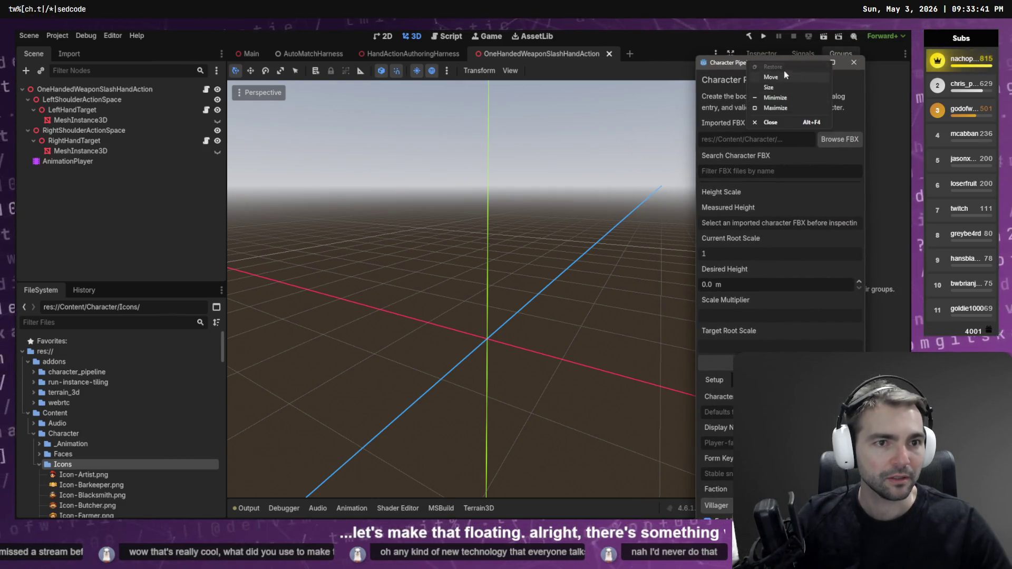
click(859, 61)
mouse_move(768, 68)
mouse_down()
mouse_move(523, 34)
mouse_move(543, 19)
mouse_up()
drag(295, 47, 295, 48)
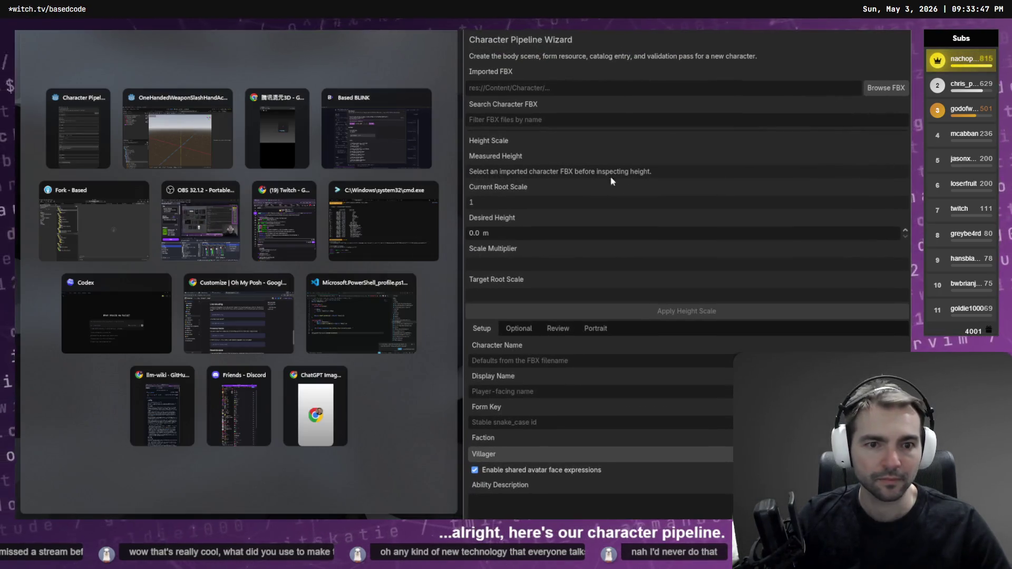
click(612, 181)
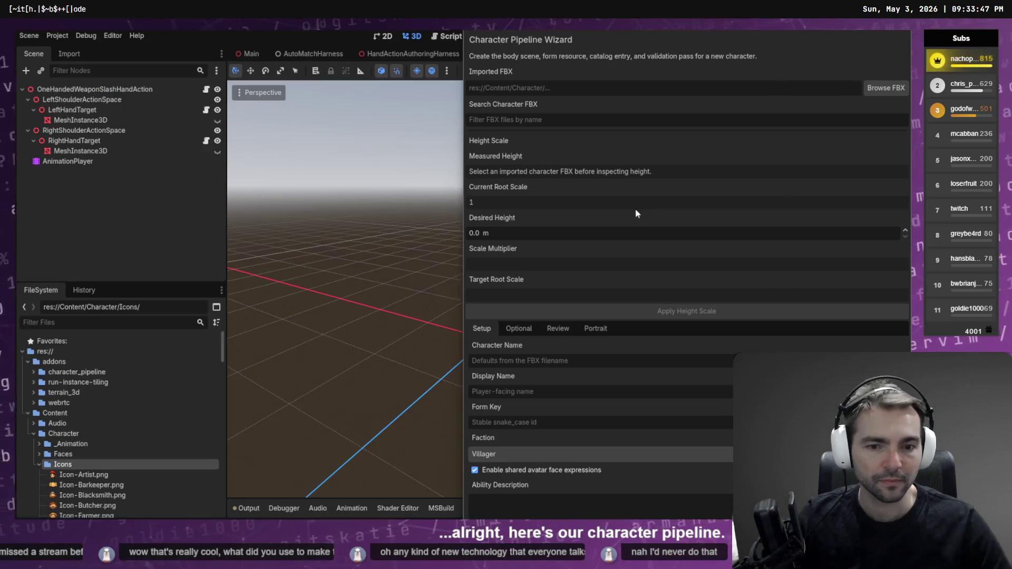
mouse_move(608, 40)
mouse_down()
mouse_move(588, 45)
mouse_move(591, 70)
mouse_up()
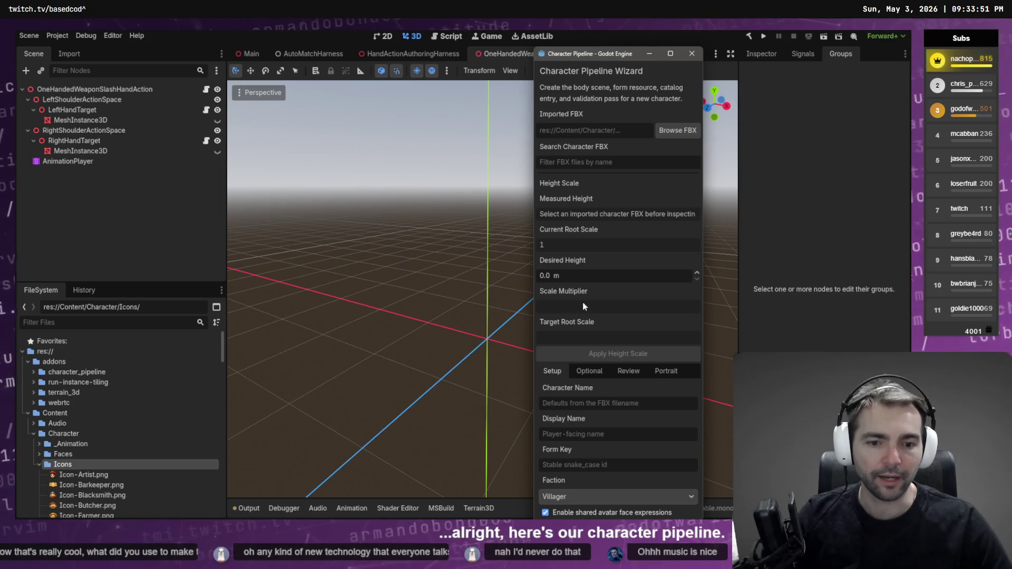
drag(610, 58, 711, 67)
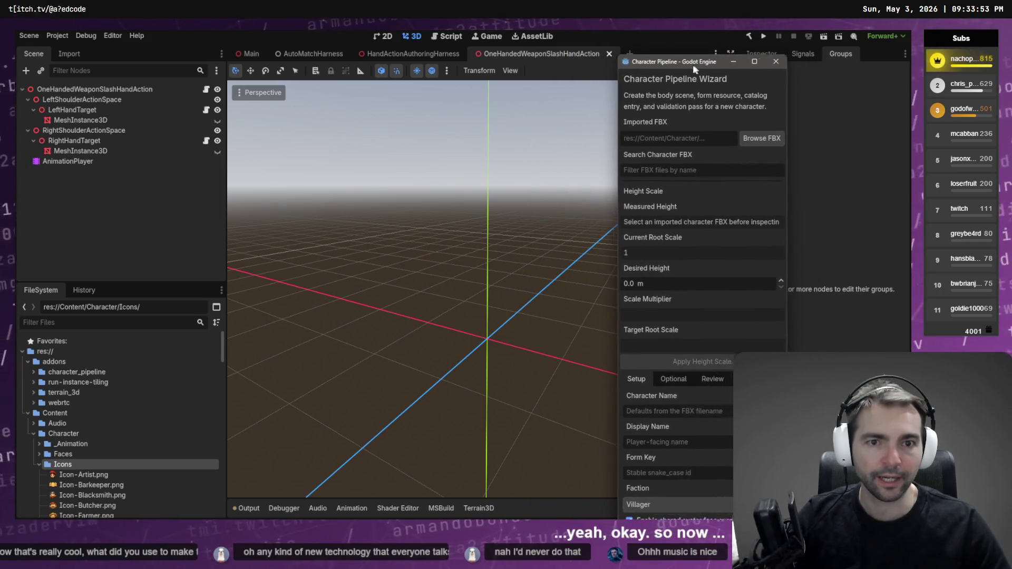
key(alt+F4)
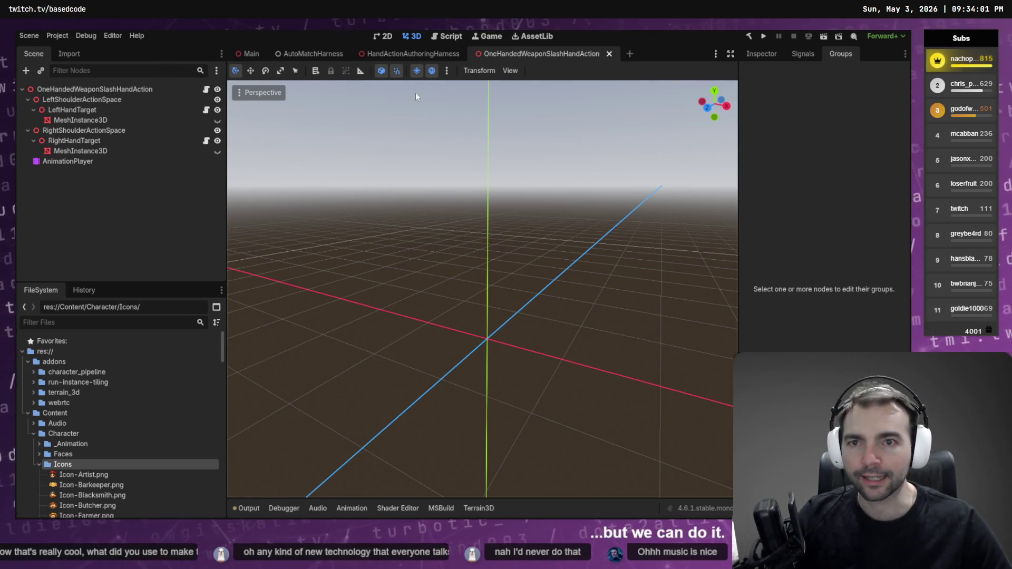
Step: Close the AutoMatchHarness scene, then run the project with F6 and close it
click(305, 55)
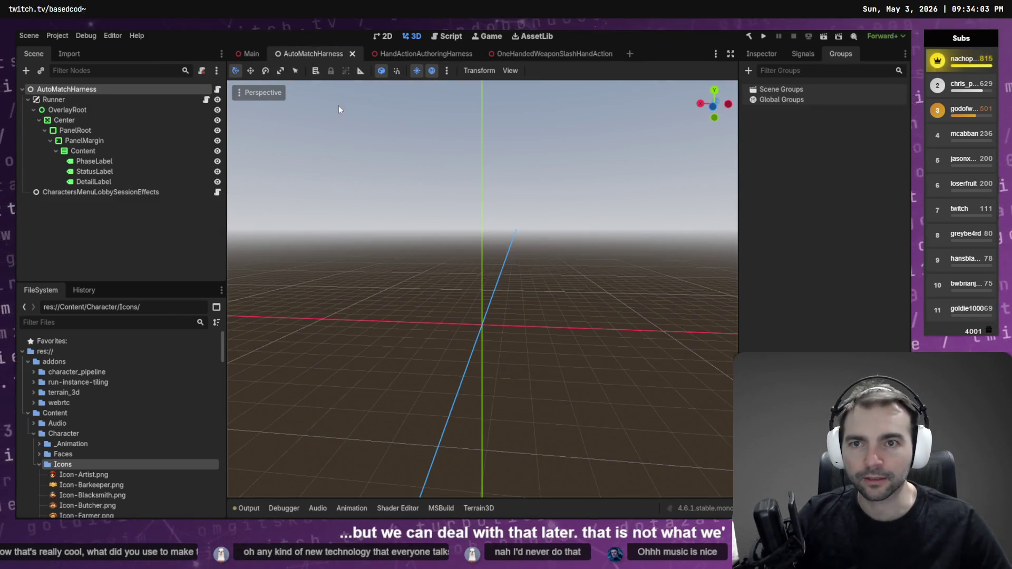
click(408, 53)
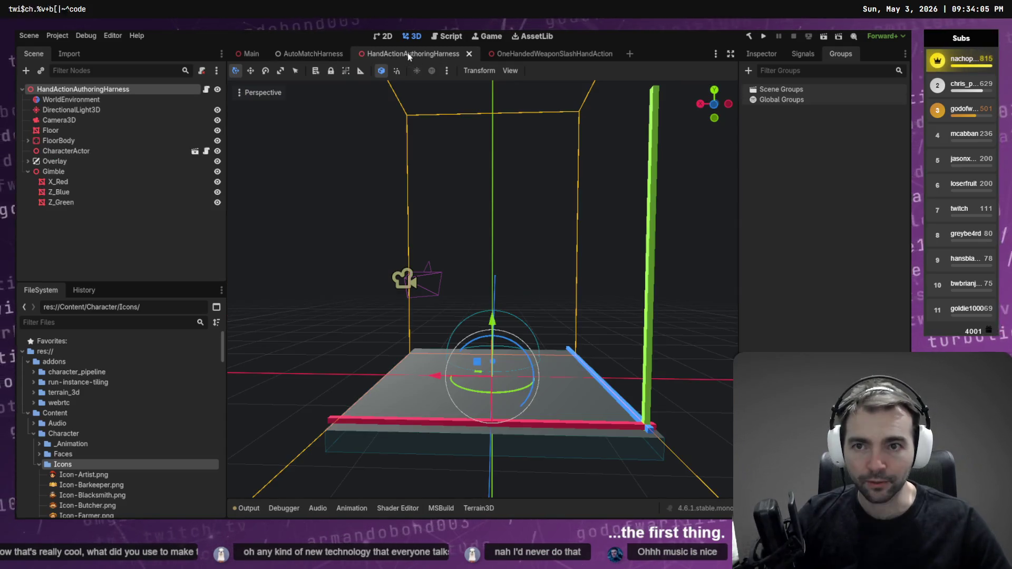
middle_click(315, 55)
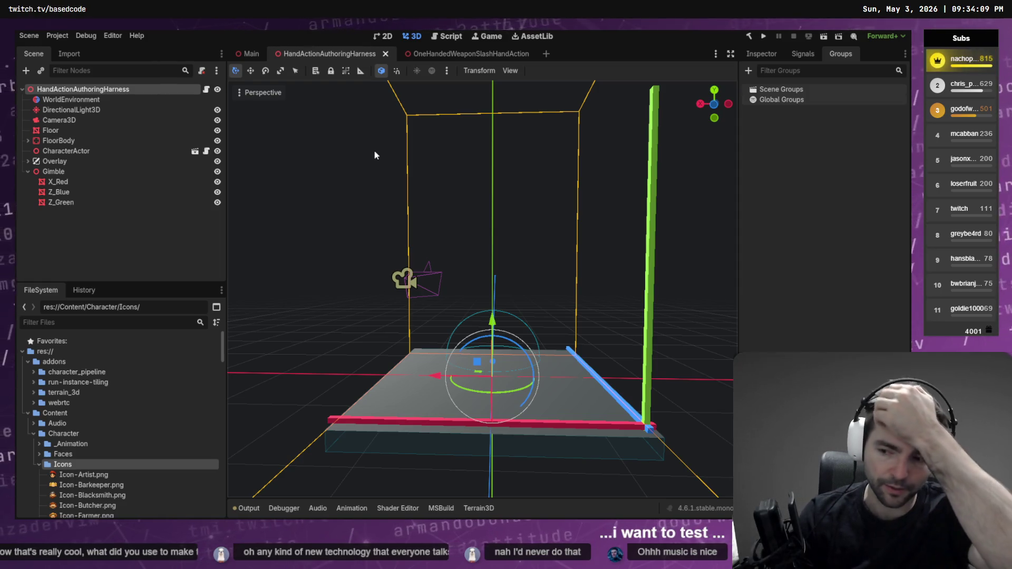
key(F6)
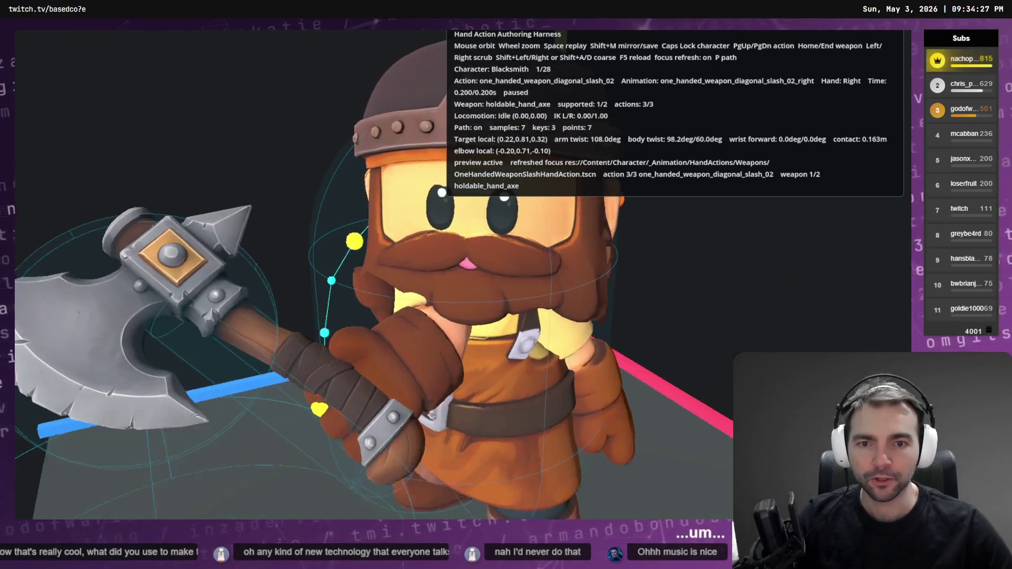
key(alt+F4)
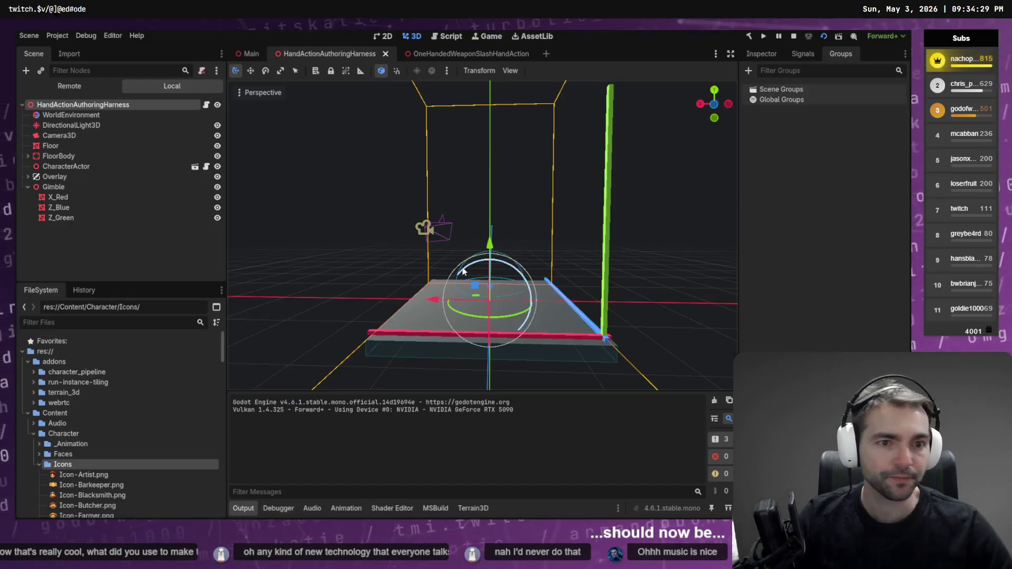
Step: Load one_handed_weapon_diagonal_slash_02_right in the OneHandedWeaponSlashHandAction scene's AnimationPlayer
click(444, 55)
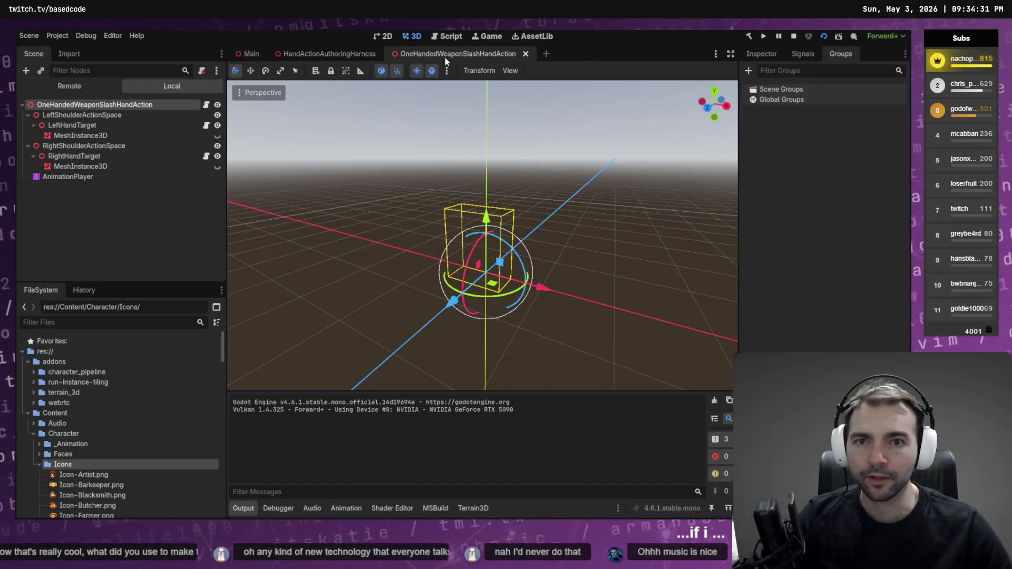
click(78, 178)
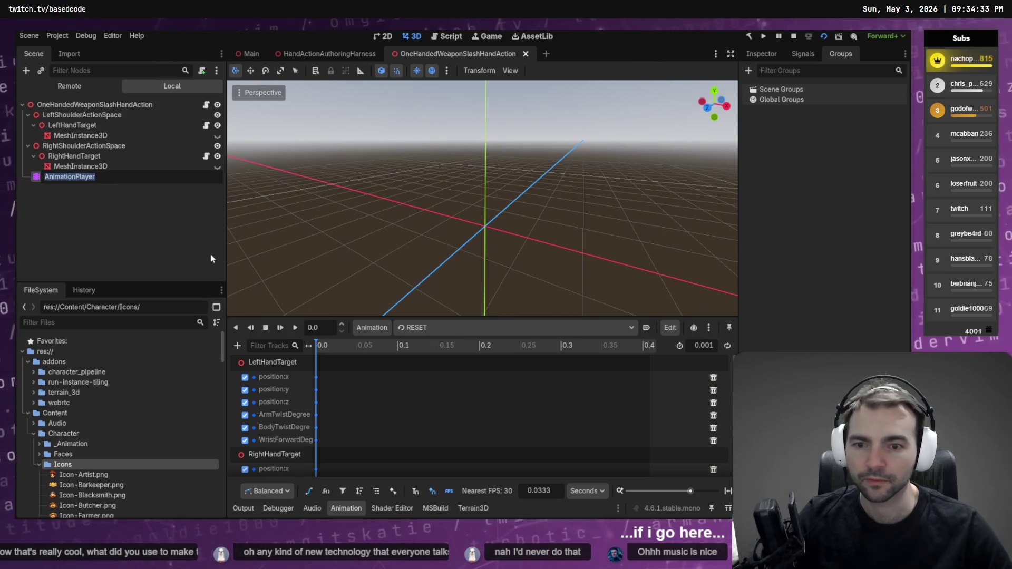
click(308, 346)
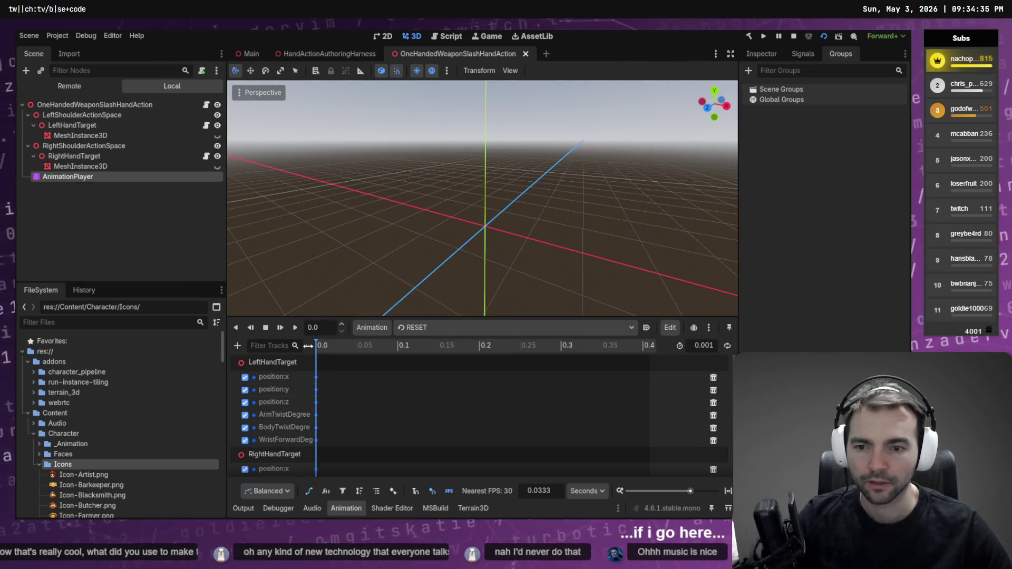
click(431, 329)
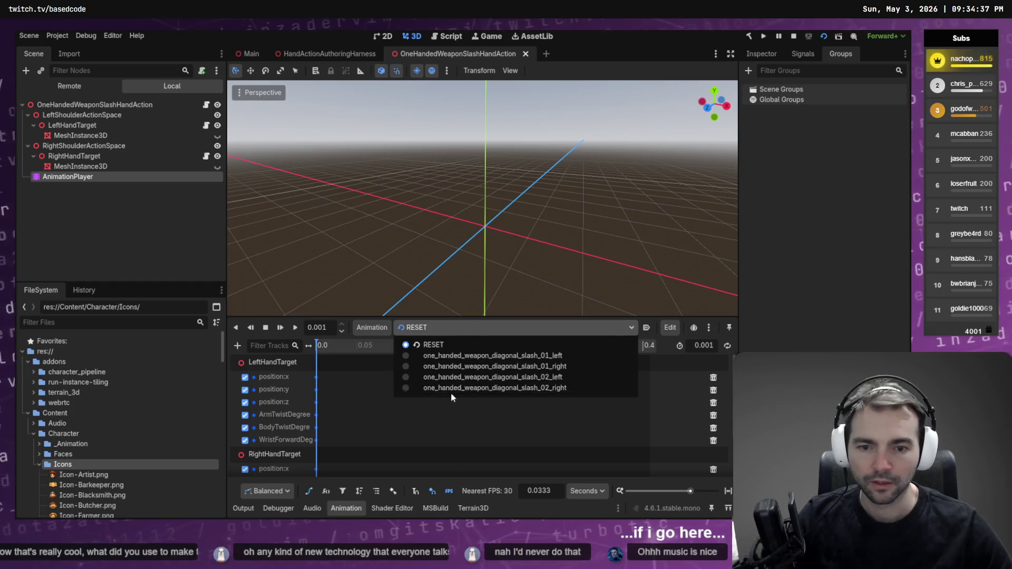
click(452, 388)
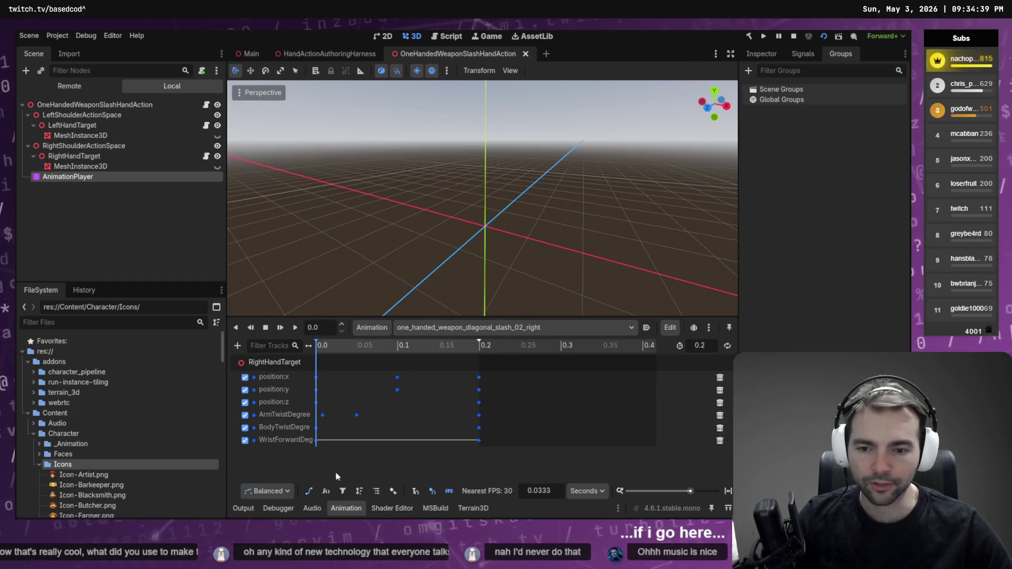
Step: Show framed bezier curves for WristForwardDeg and ArmTwistDegree only, selecting ArmTwist's first key at 40.0
click(727, 491)
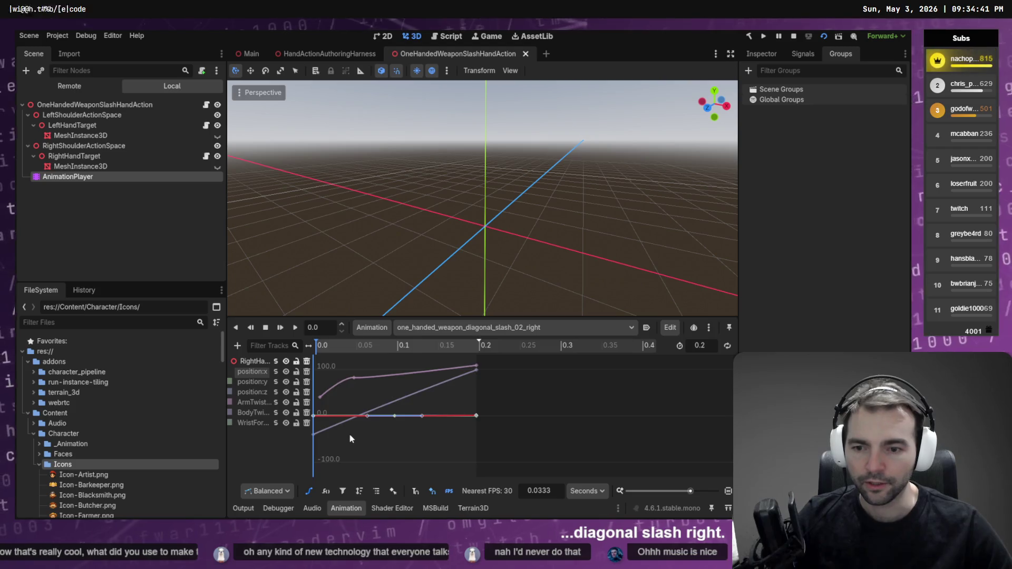
key(f)
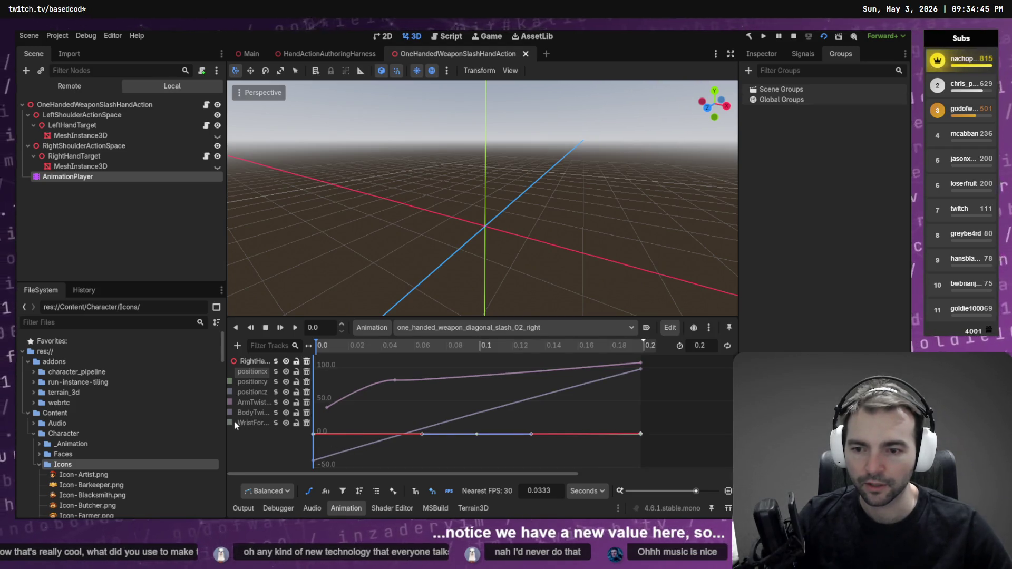
click(270, 424)
click(276, 423)
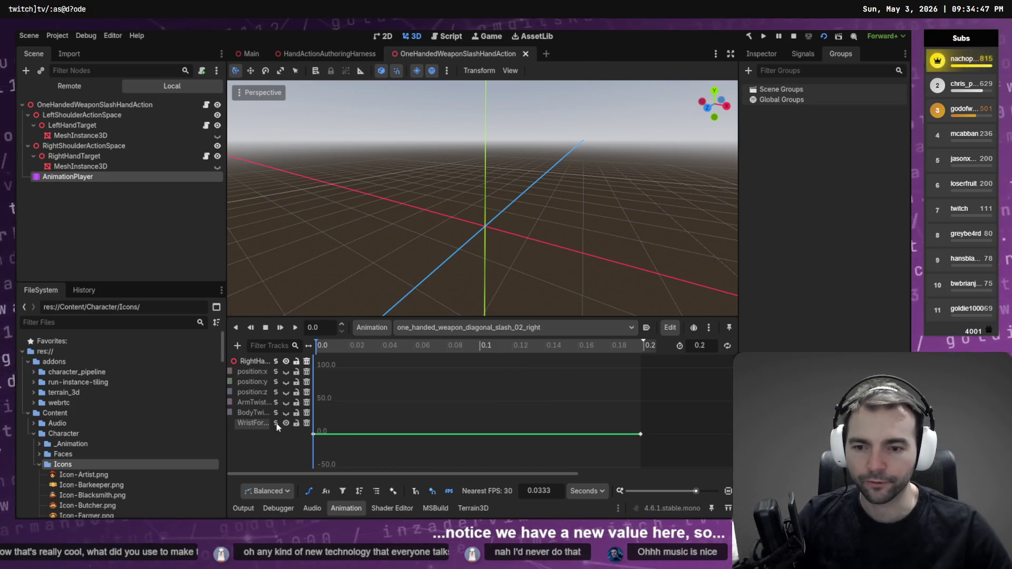
scroll(404, 417, down, 1)
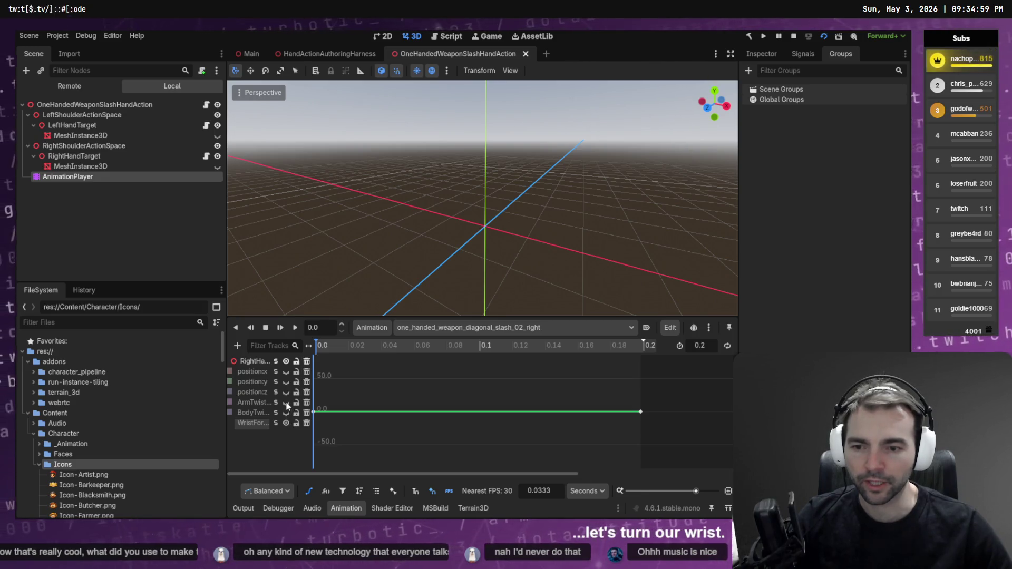
click(286, 402)
click(327, 385)
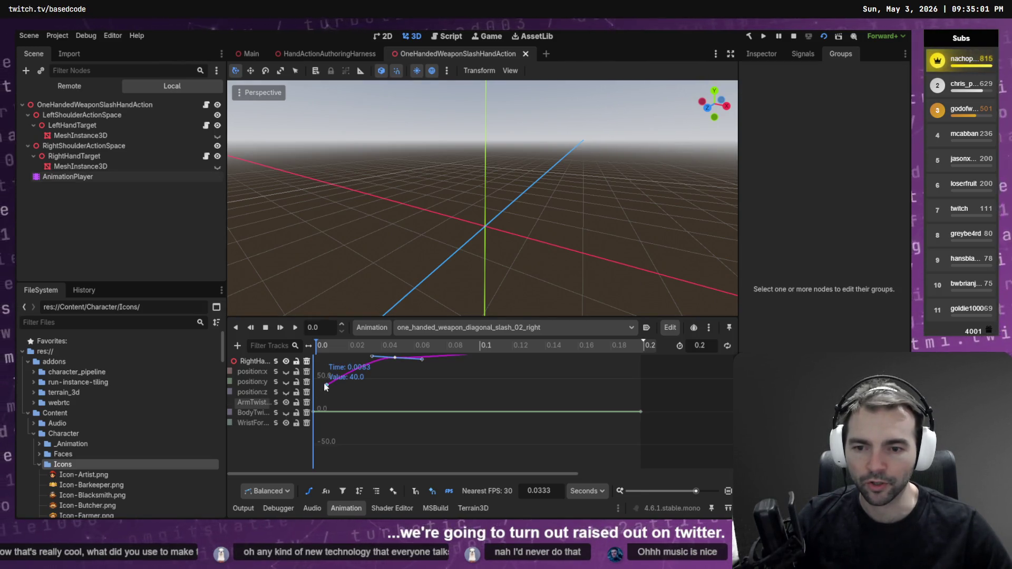
Step: Move the first ArmTwist key to about 59.3, save the scene, and switch to the harness preview
drag(327, 387, 327, 397)
key(ctrl+s)
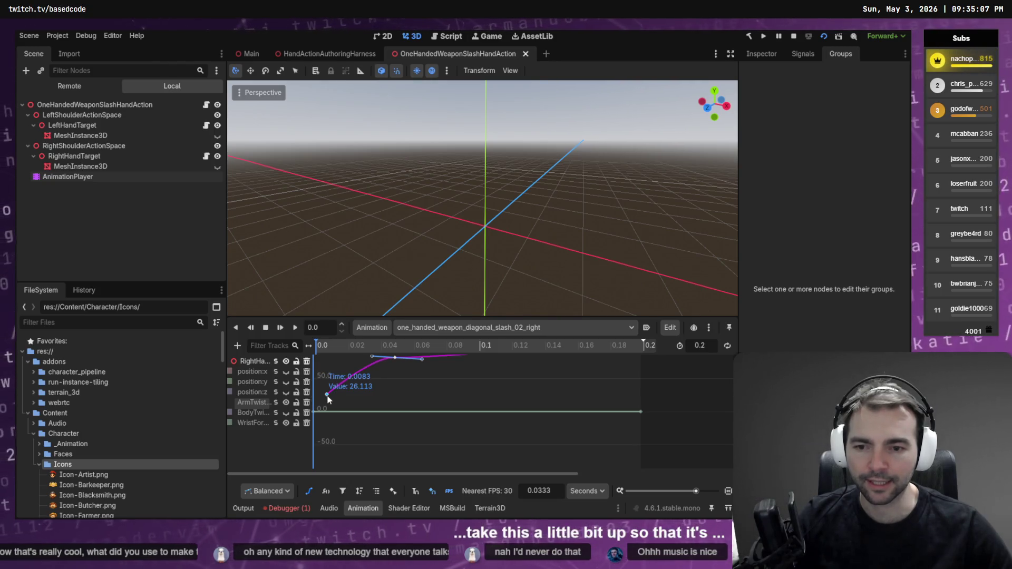
mouse_move(327, 398)
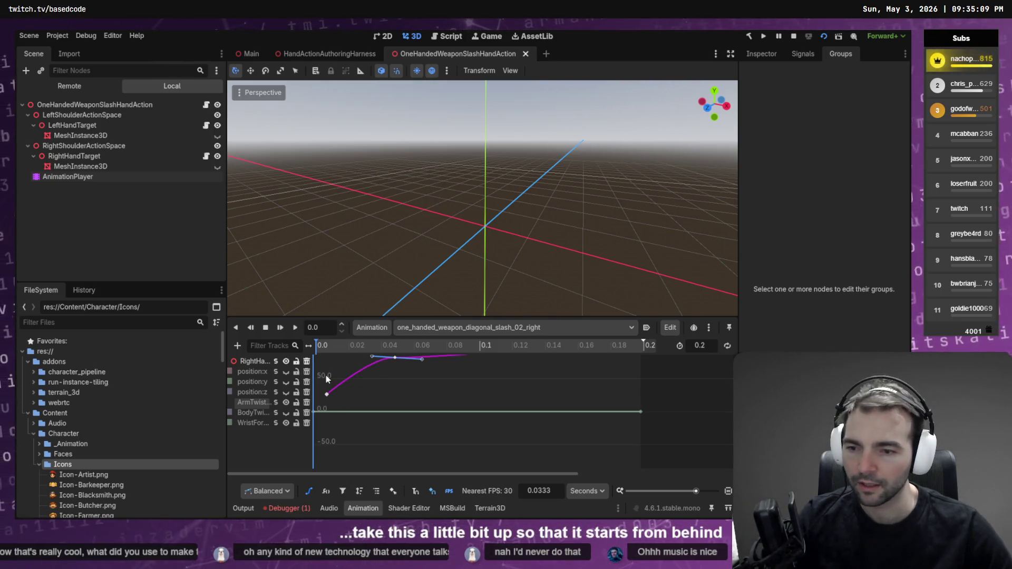
drag(329, 378, 331, 376)
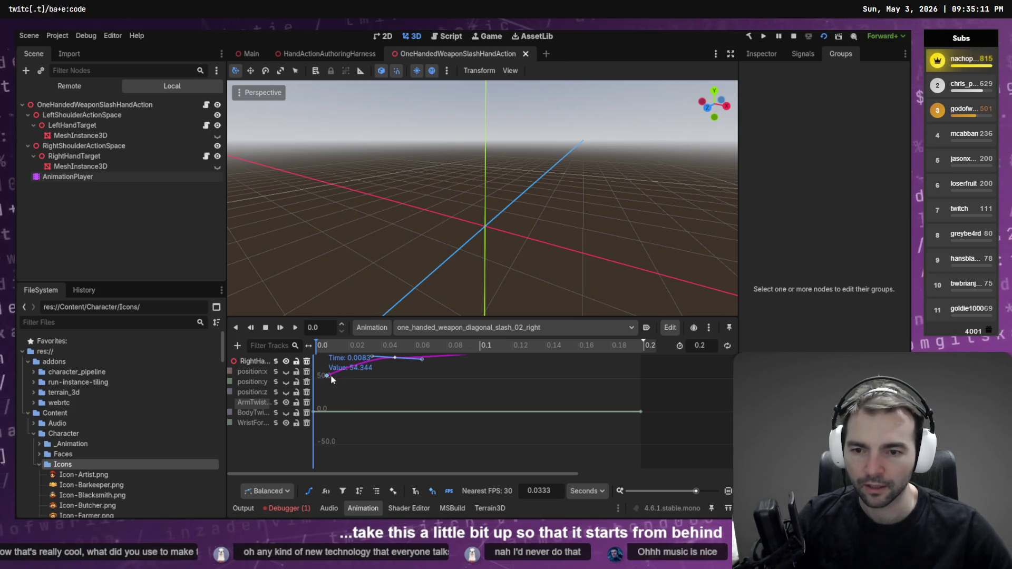
key(ctrl+s)
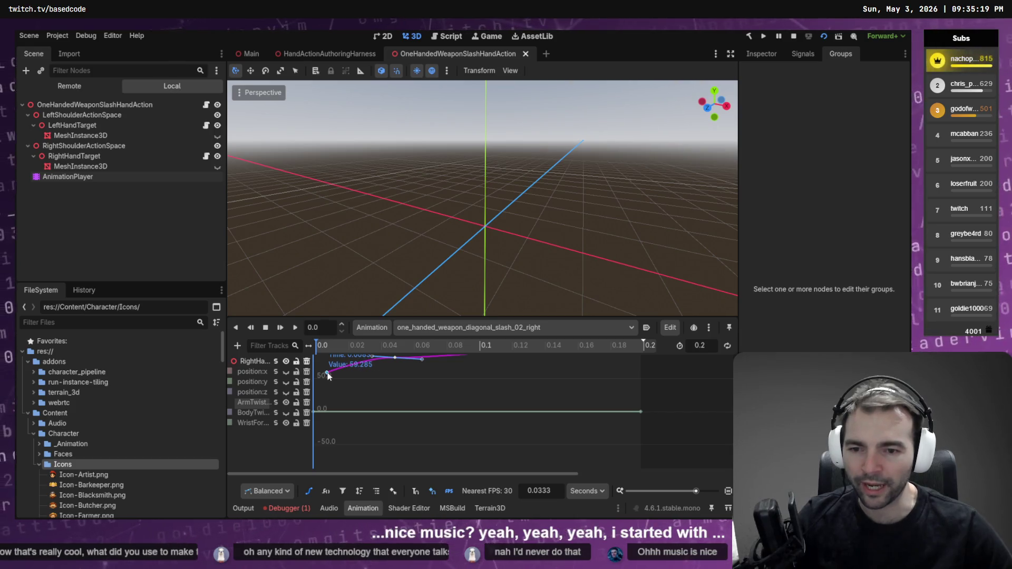
key(alt+Tab)
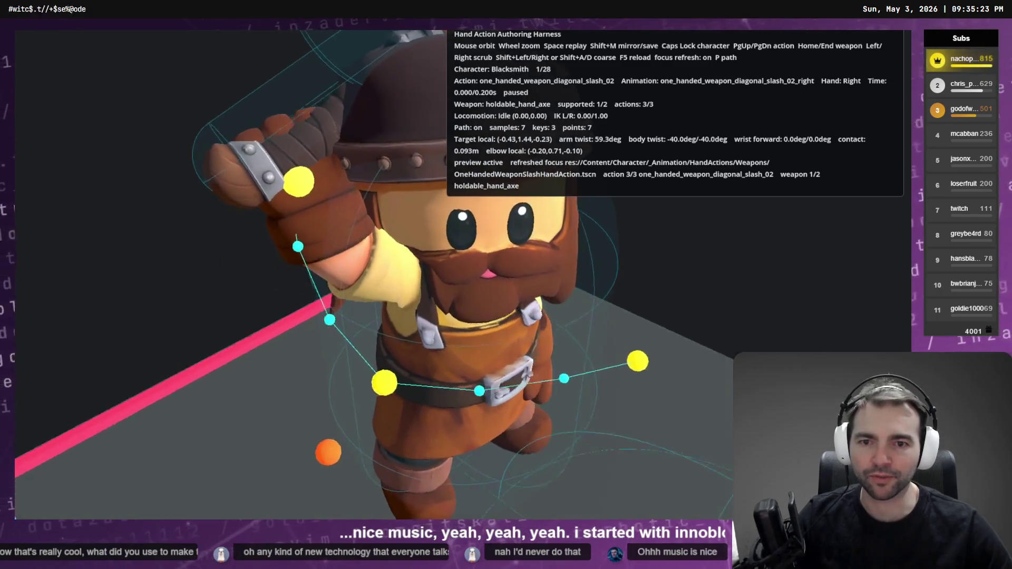
Step: Raise the first ArmTwist key further and check the harness preview showing 104.5deg arm twist
key(alt+Tab)
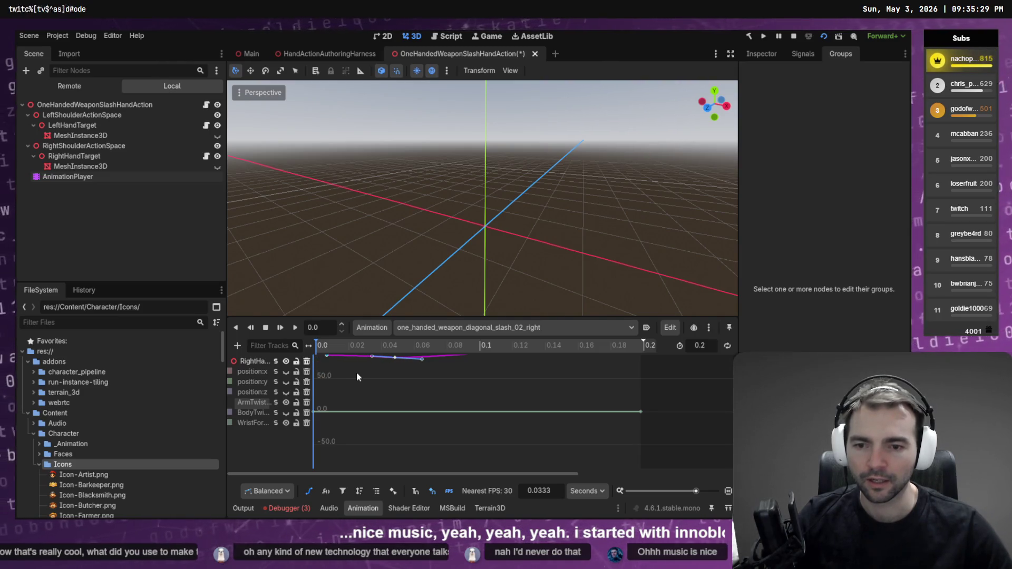
key(alt+Tab)
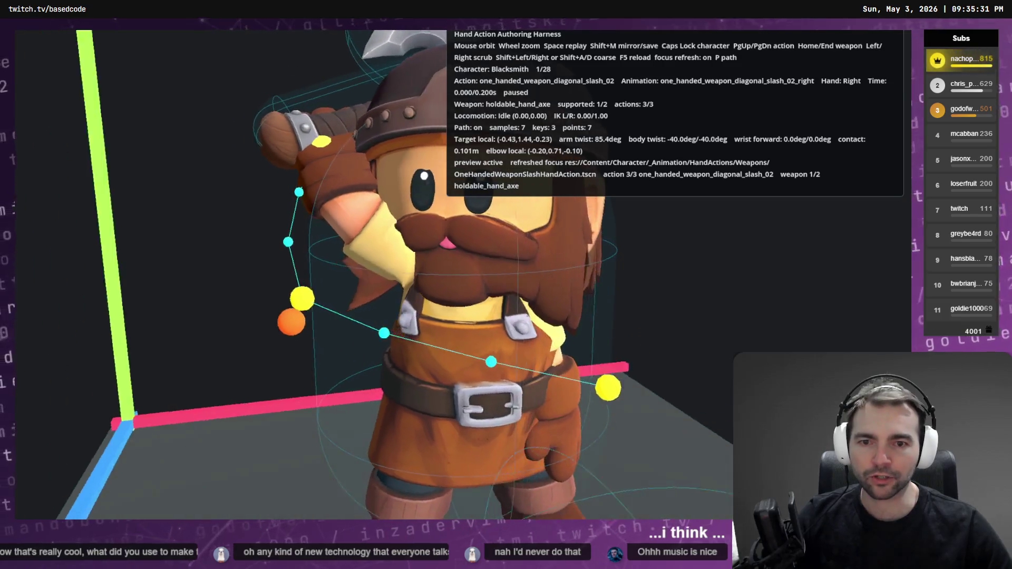
key(alt+Tab)
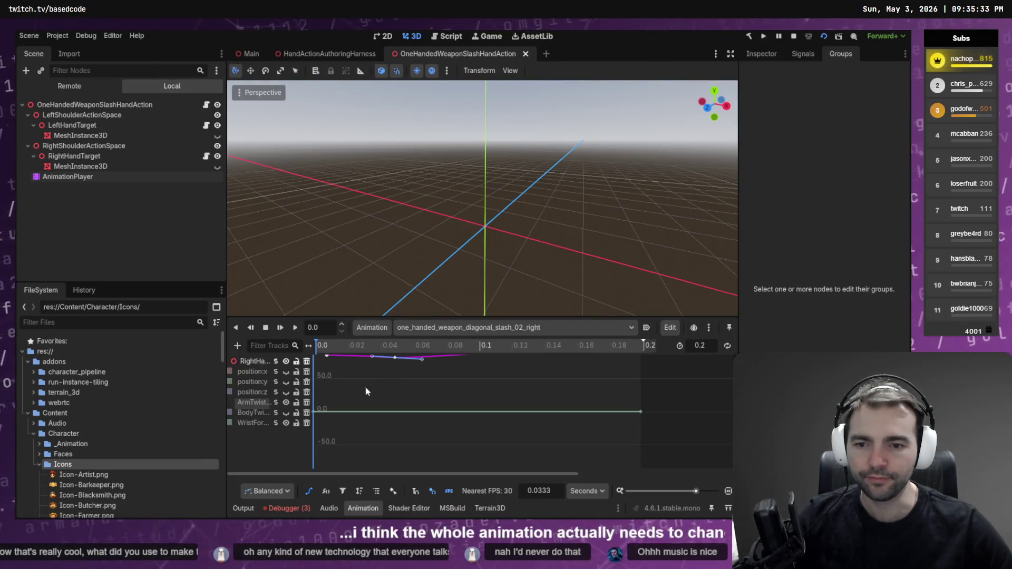
scroll(369, 397, up, 3)
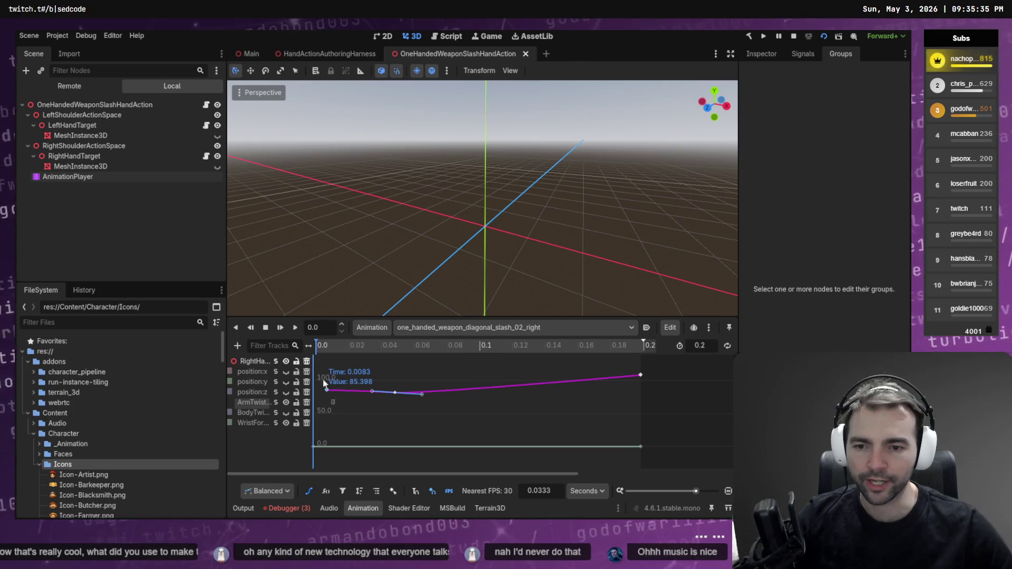
drag(327, 392, 327, 380)
key(alt+Tab)
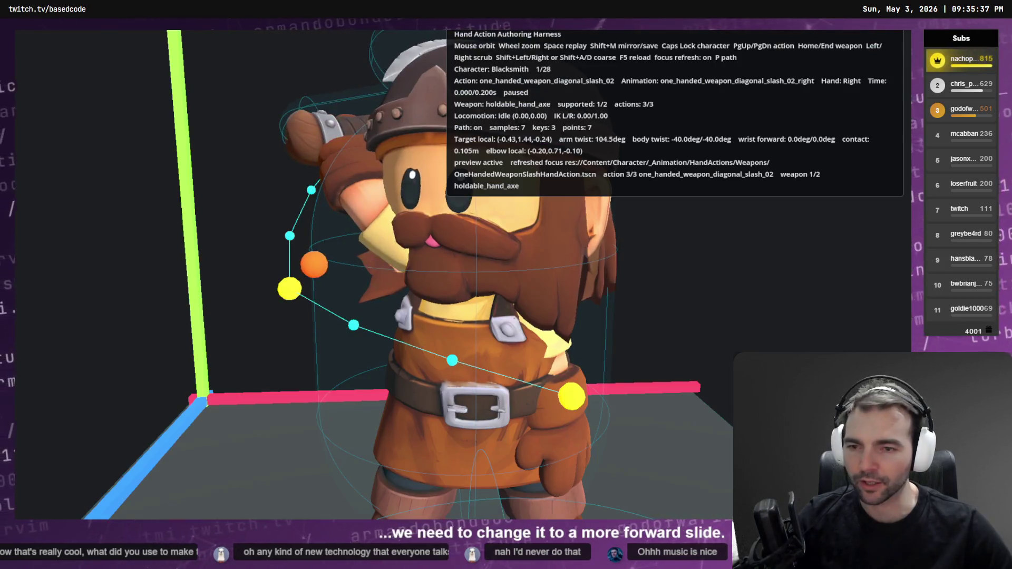
drag(401, 179, 440, 176)
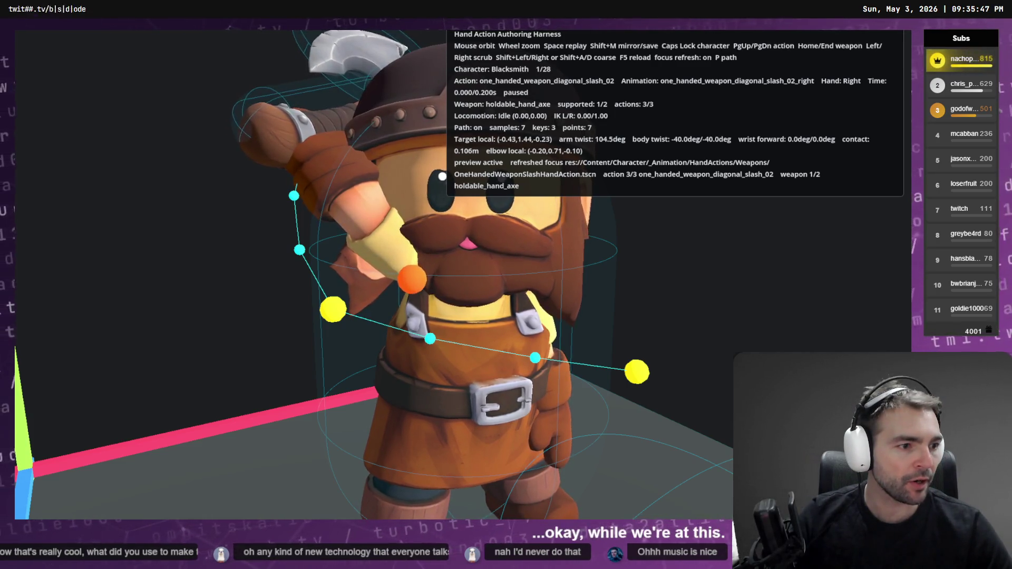
key(alt+Tab)
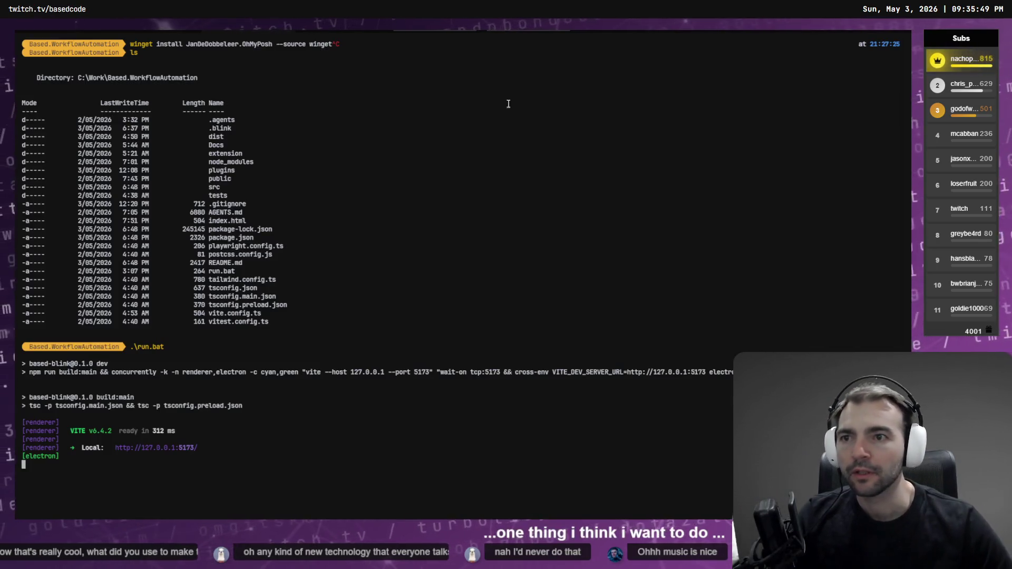
Step: In the Client pwsh tab, cancel the stray command line and run codex resume
key(alt+Tab)
key(alt+1)
key(alt+2)
key(alt+1)
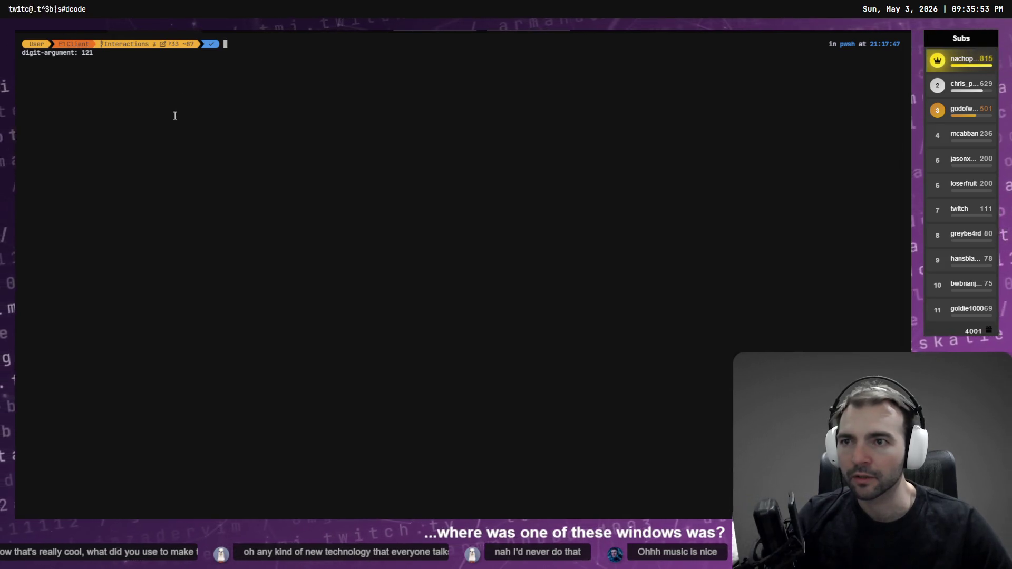
text(c)
key(ctrl+c)
text(codex resume)
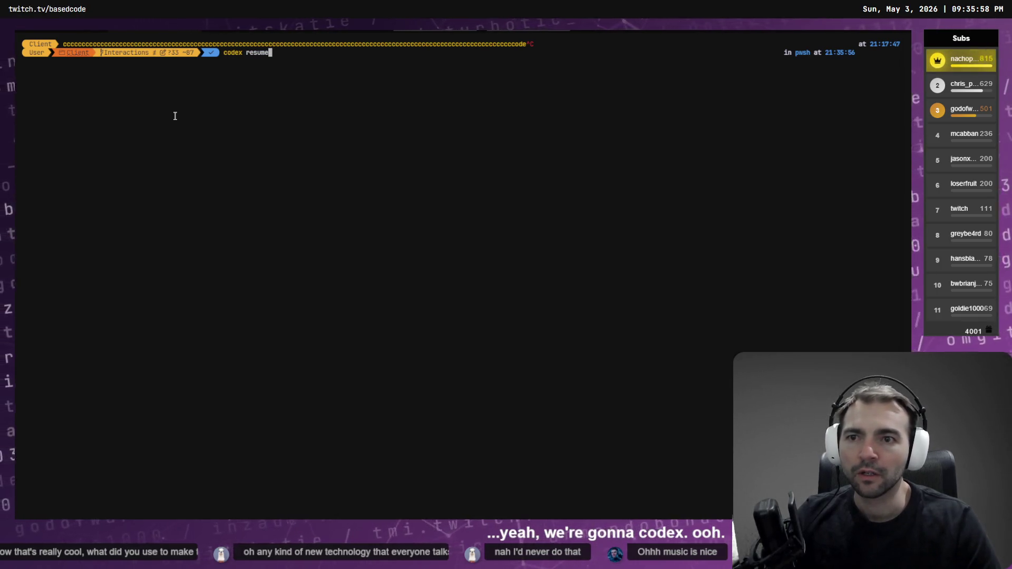
key(Return)
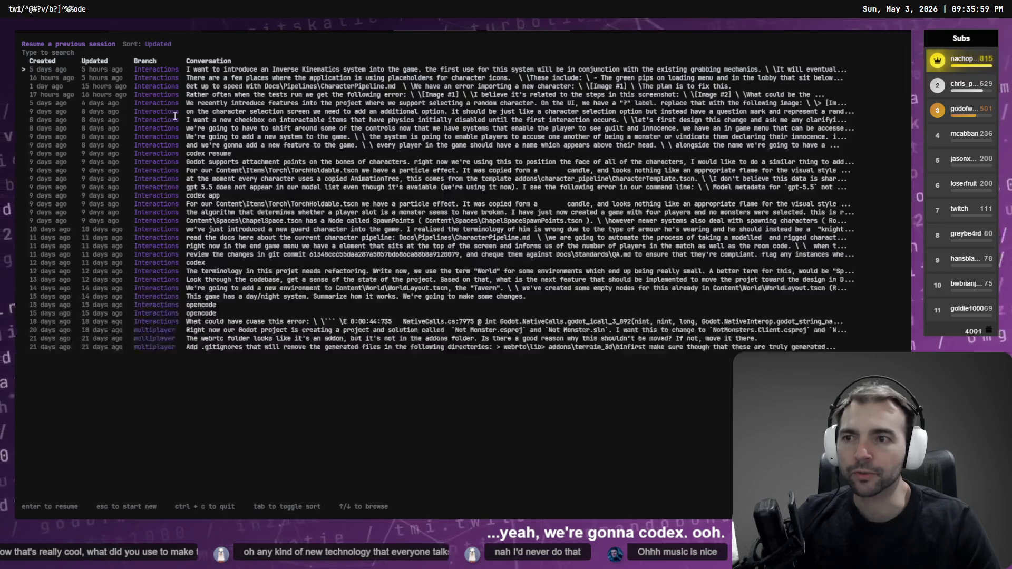
key(Down)
key(Down)
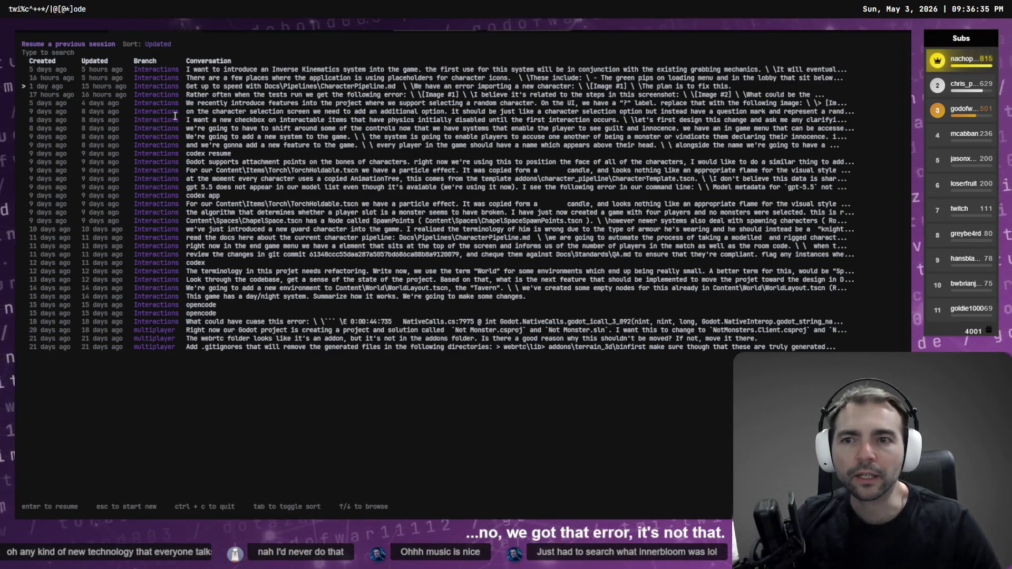
key(Up)
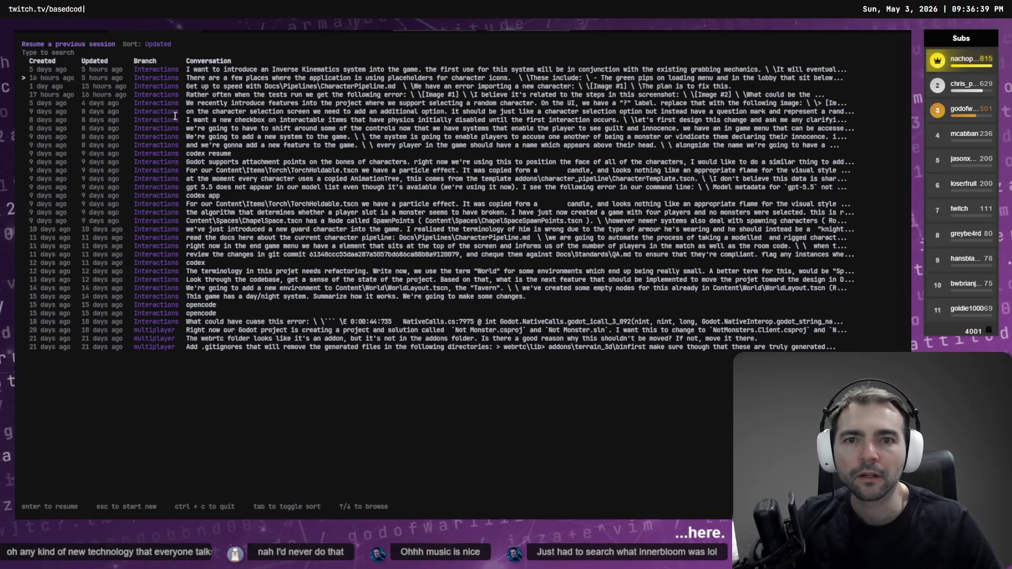
key(Down)
key(Down)
key(Down)
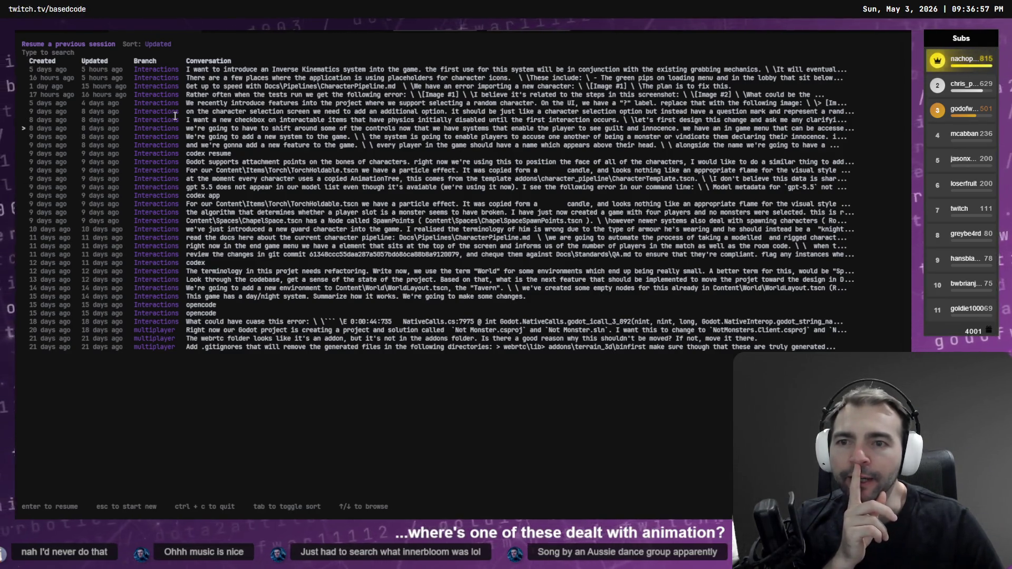
key(Down)
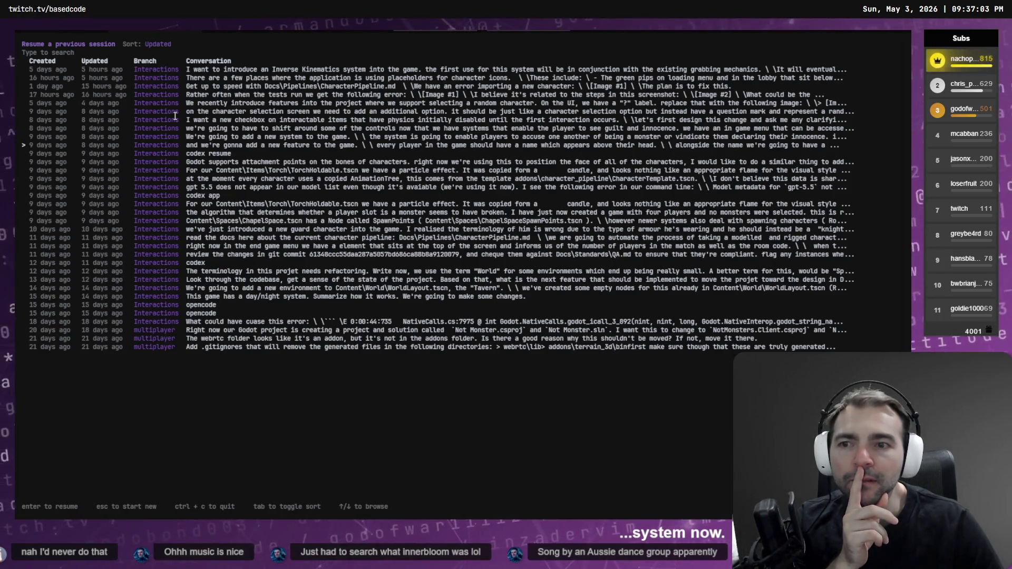
Step: Browse the Codex session list back up to the newest session and close the picker
key(Down)
key(Down)
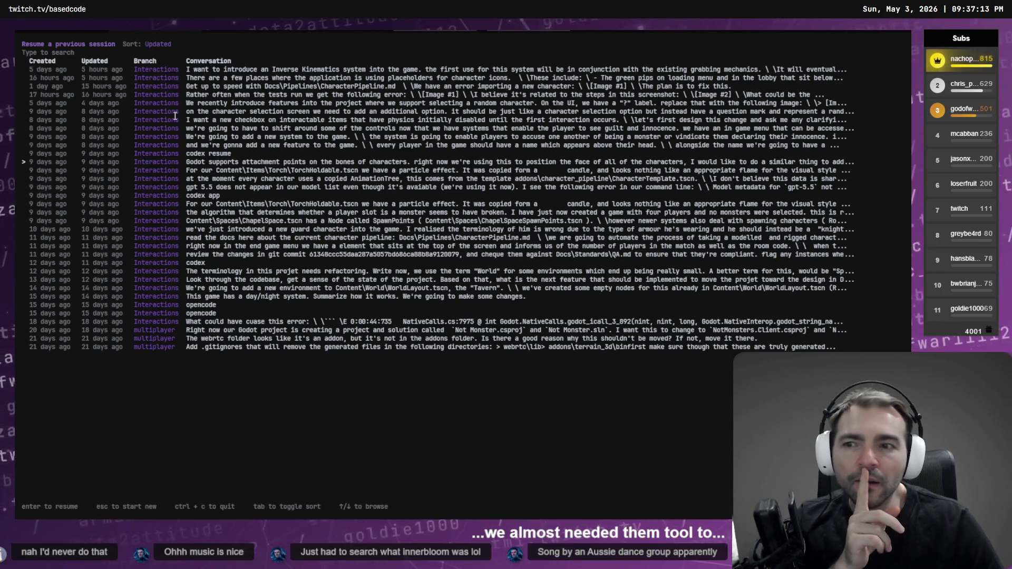
key(Up)
key(Up)
key(Up)
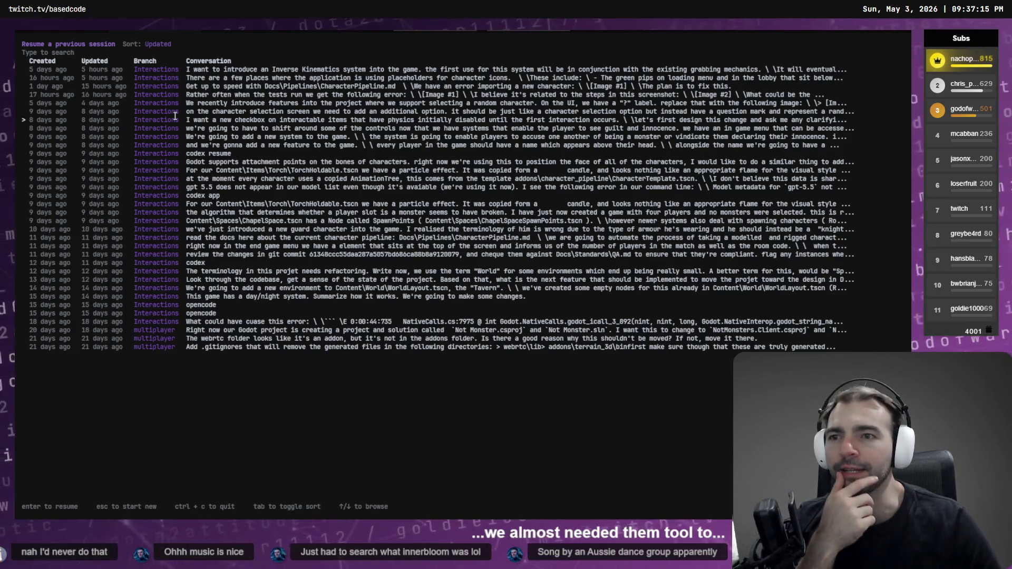
key(Up)
key(Up)
key(Up)
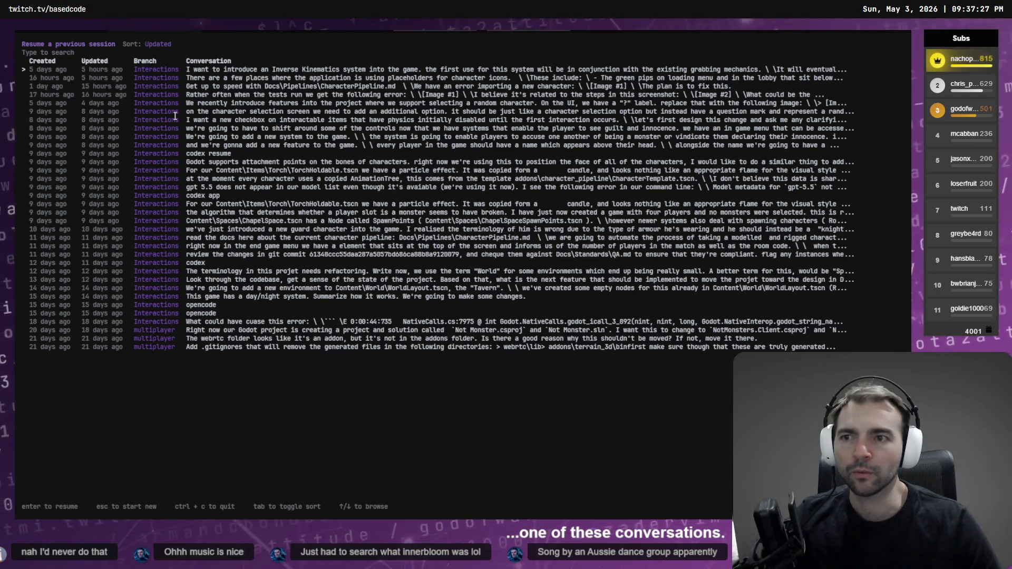
key(ctrl+c)
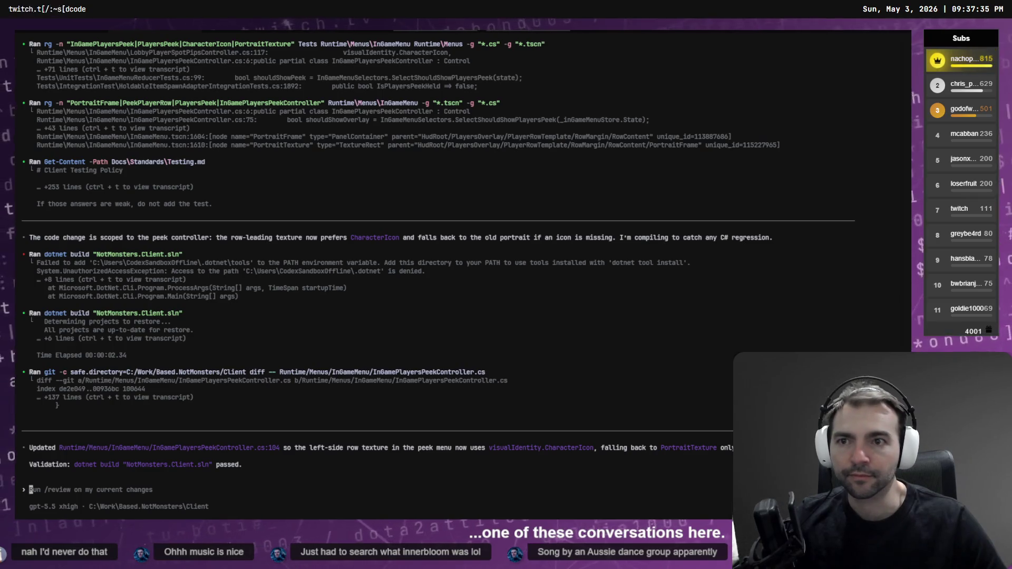
Step: Check the WorkflowAutomation shell, return to the Codex tab, then open a new Chrome tab
click(247, 32)
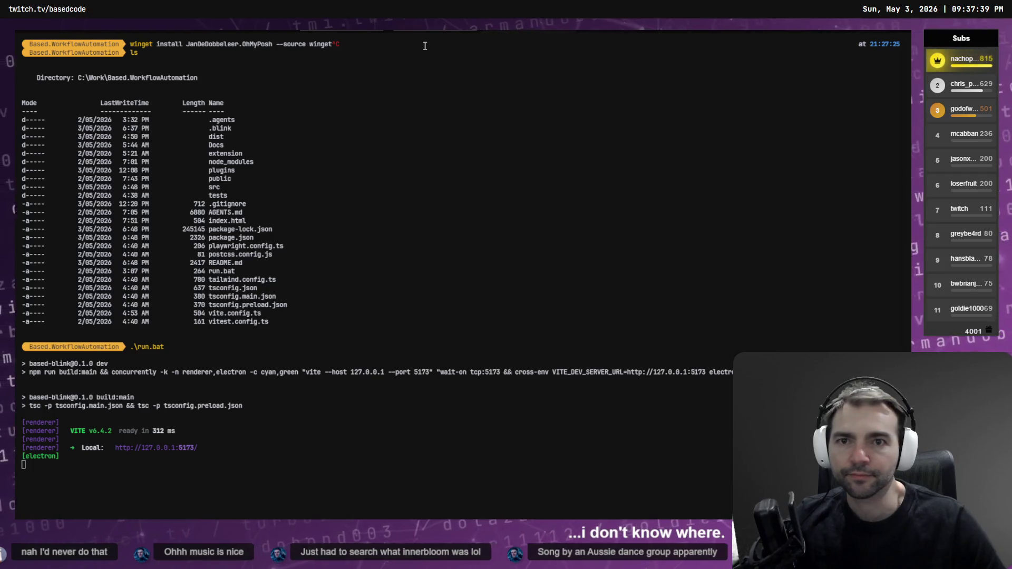
key(ctrl+Tab)
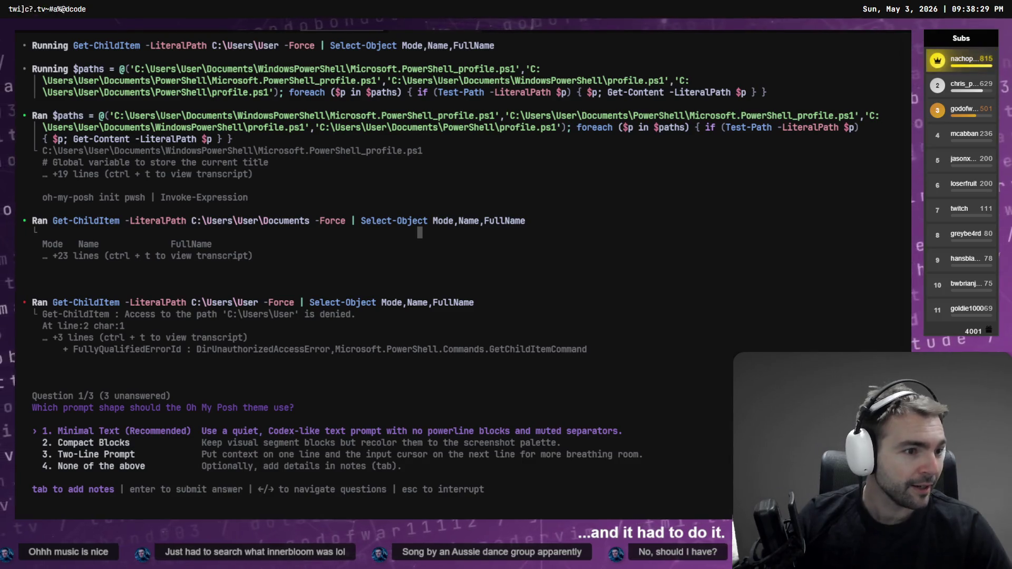
key(alt+Tab)
key(ctrl+t)
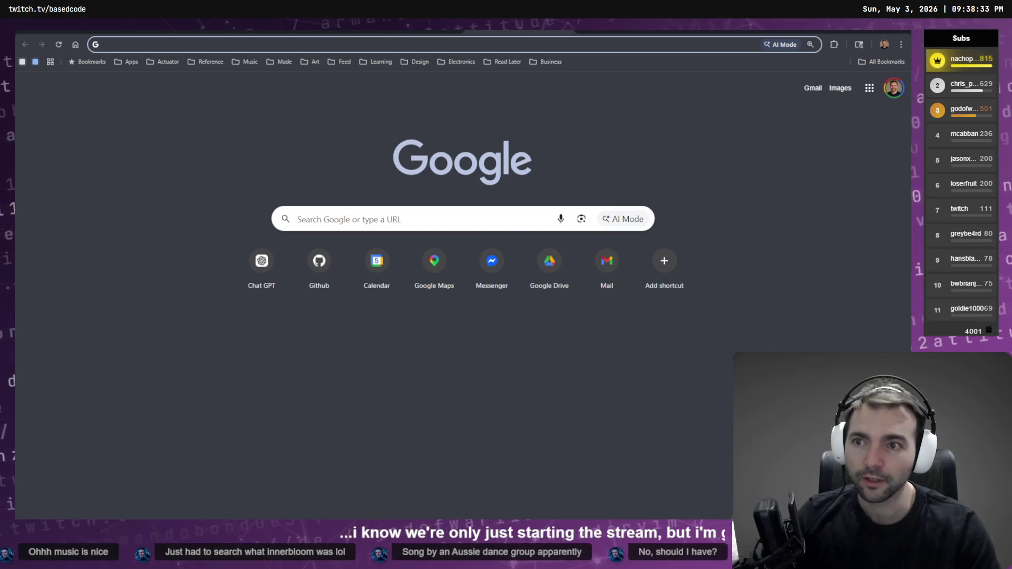
Step: Go to youtube.com and search for 'innerbloom rufus du sol'
text(youtube.com)
key(Return)
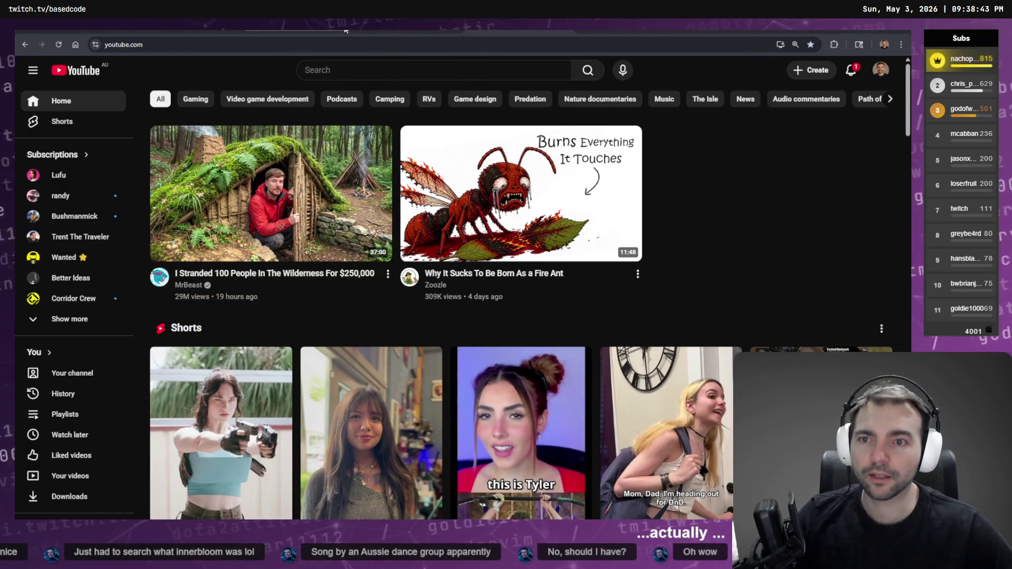
click(343, 69)
text(innerblo)
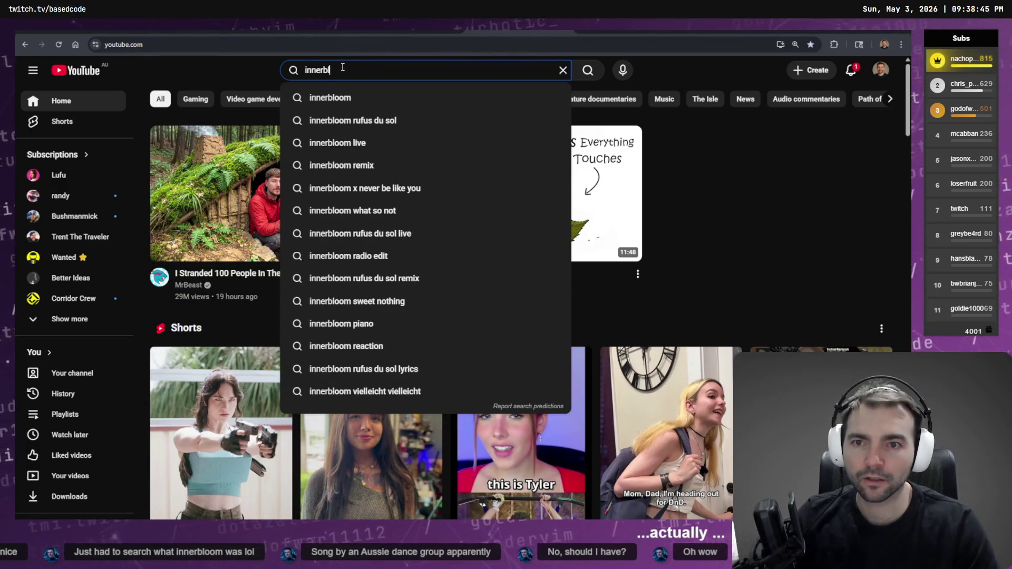
key(Down)
key(Down)
key(Return)
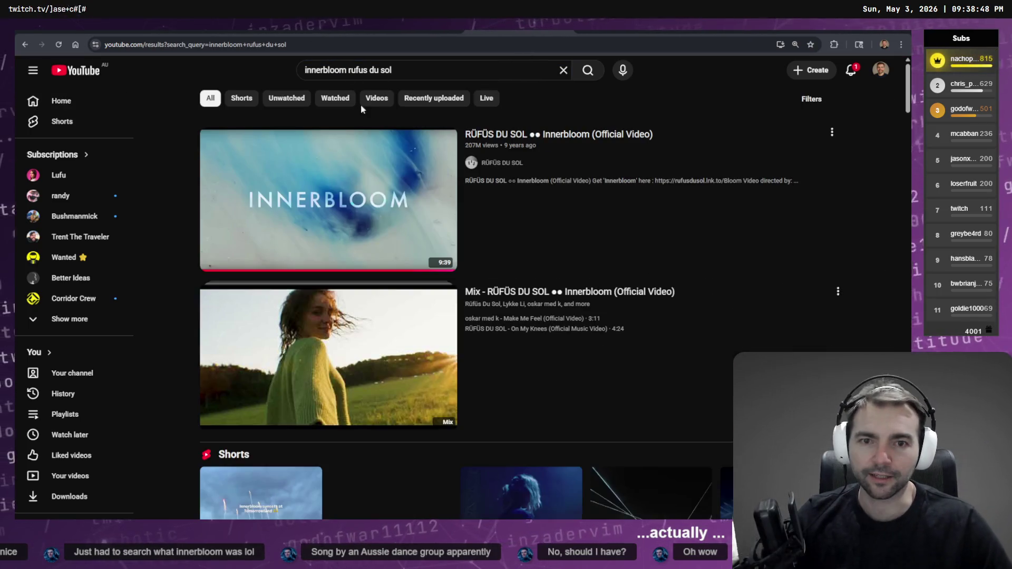
Step: Play the first result, RÜFÜS DU SOL's Innerbloom official video, in fullscreen
click(353, 240)
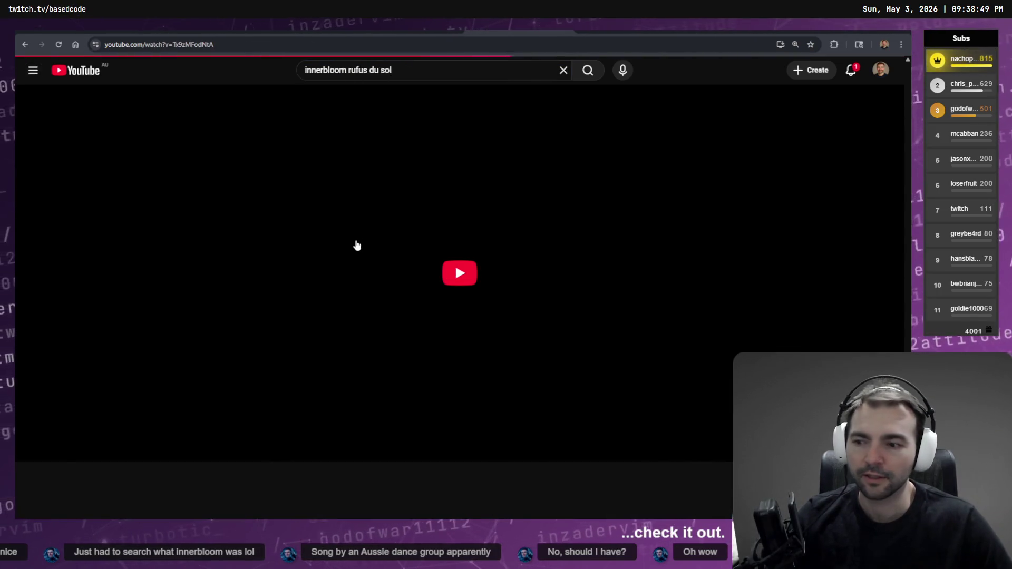
key(f)
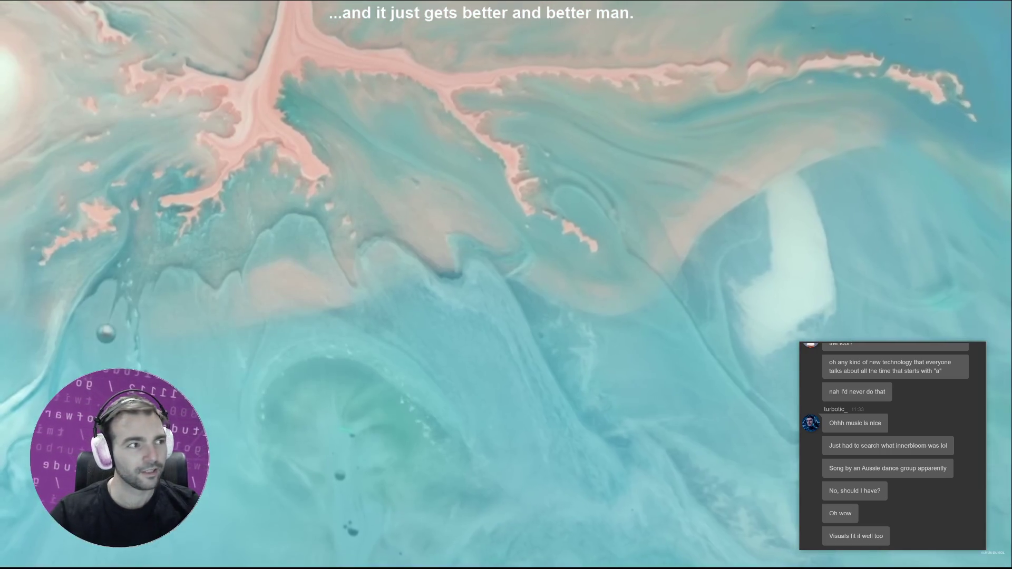
mouse_move(697, 299)
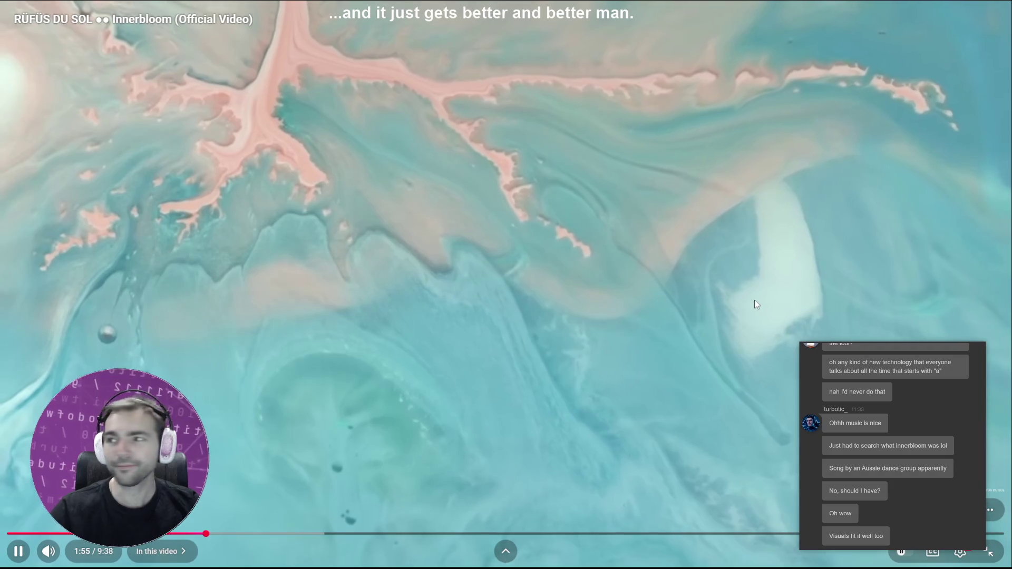
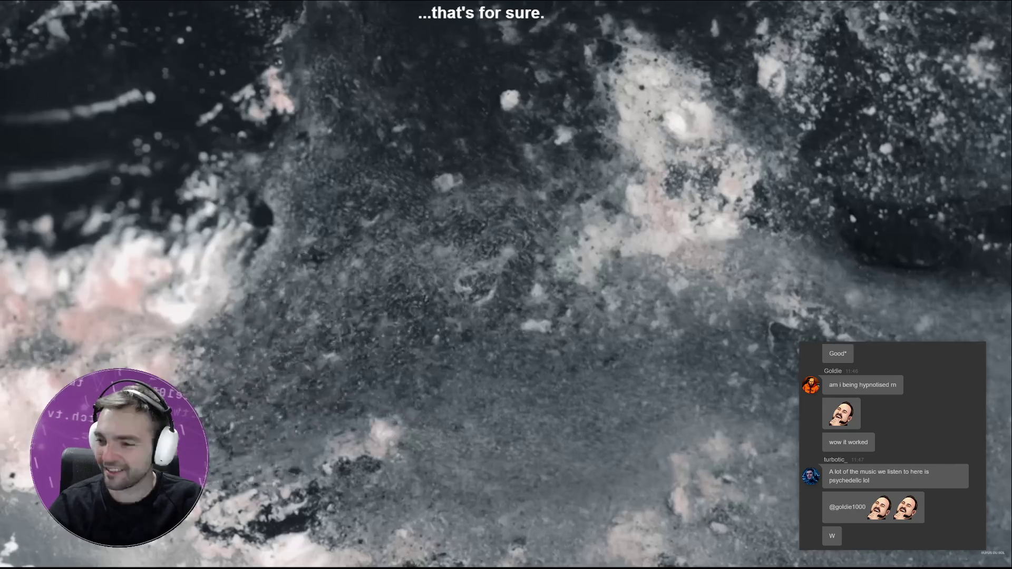
Step: Pause the Innerbloom music video, exit fullscreen and close the YouTube tab
mouse_move(989, 552)
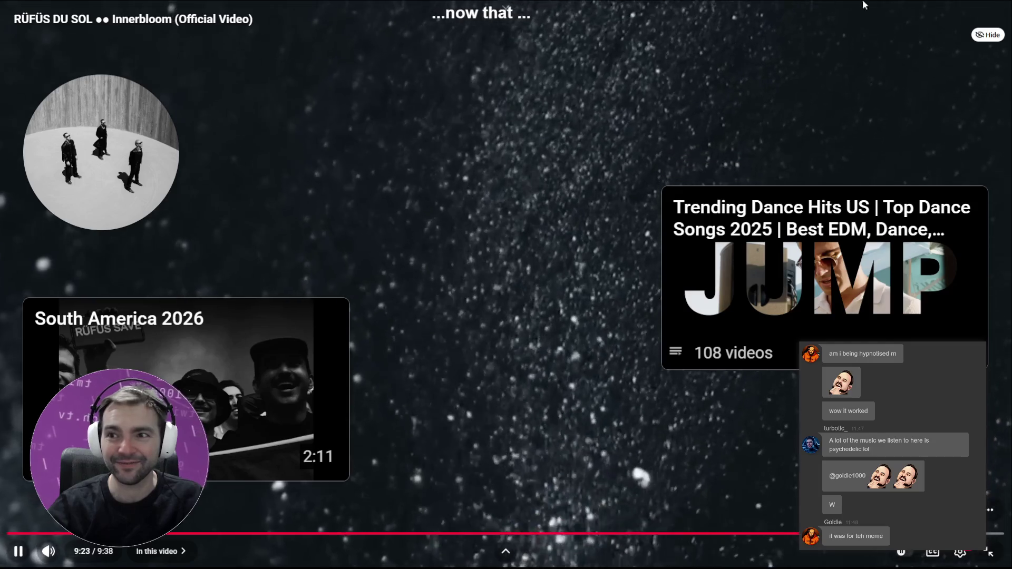
click(963, 49)
key(Escape)
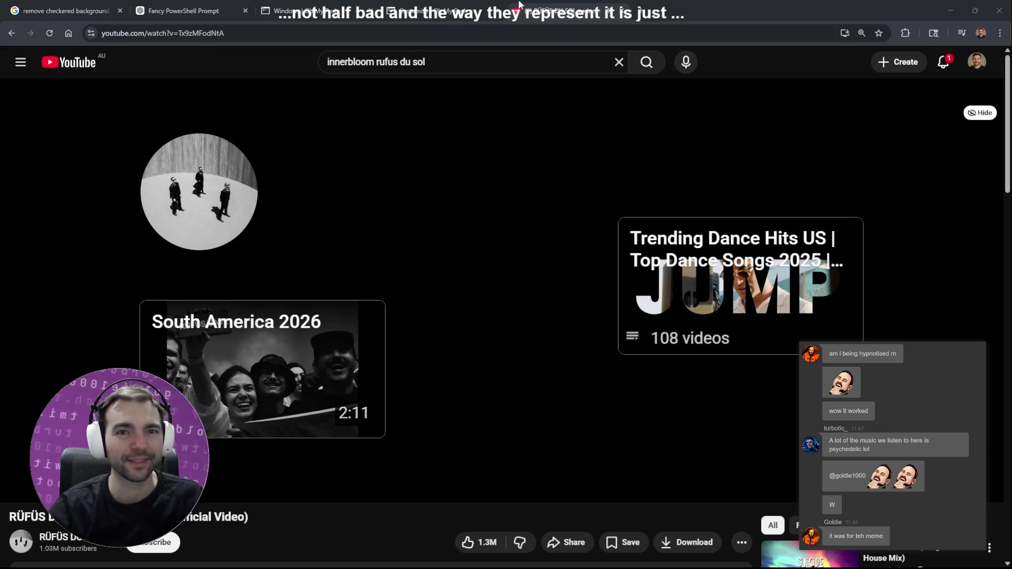
key(ctrl+w)
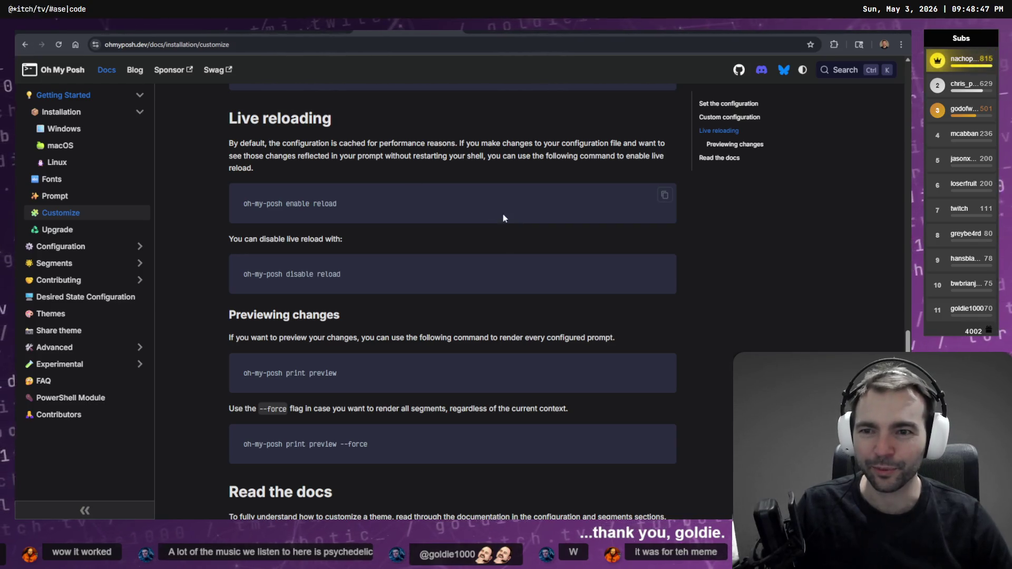
Step: Step back and forward in the docs history, then bring up Windows Terminal's three-pane split tab
key(alt+Left)
key(alt+Right)
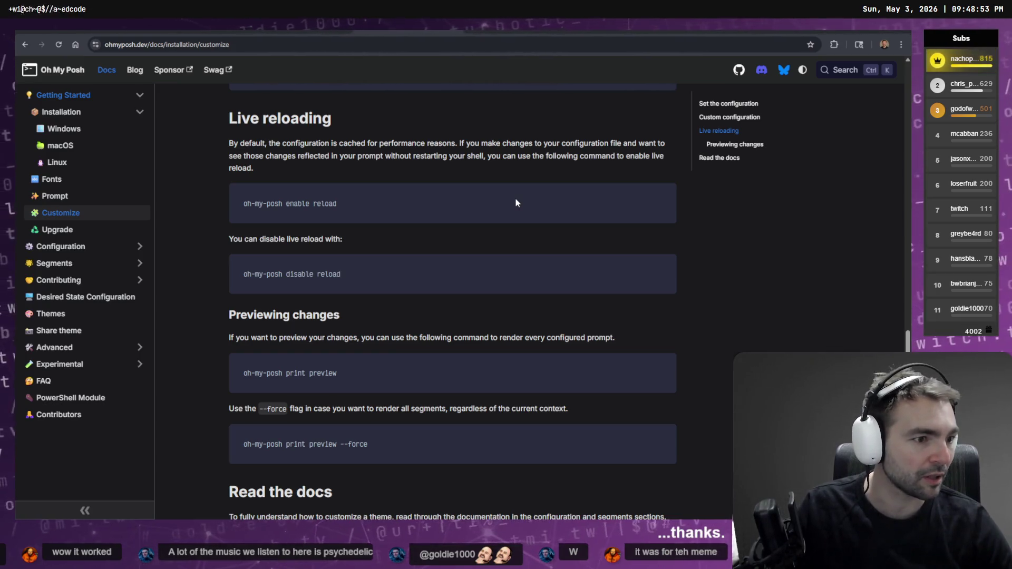
key(alt+Tab)
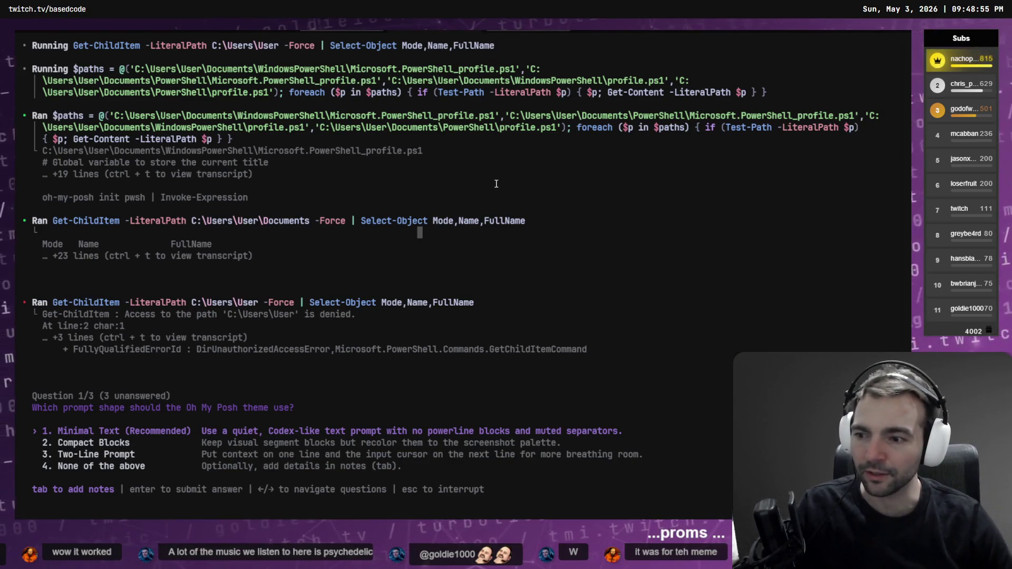
click(55, 32)
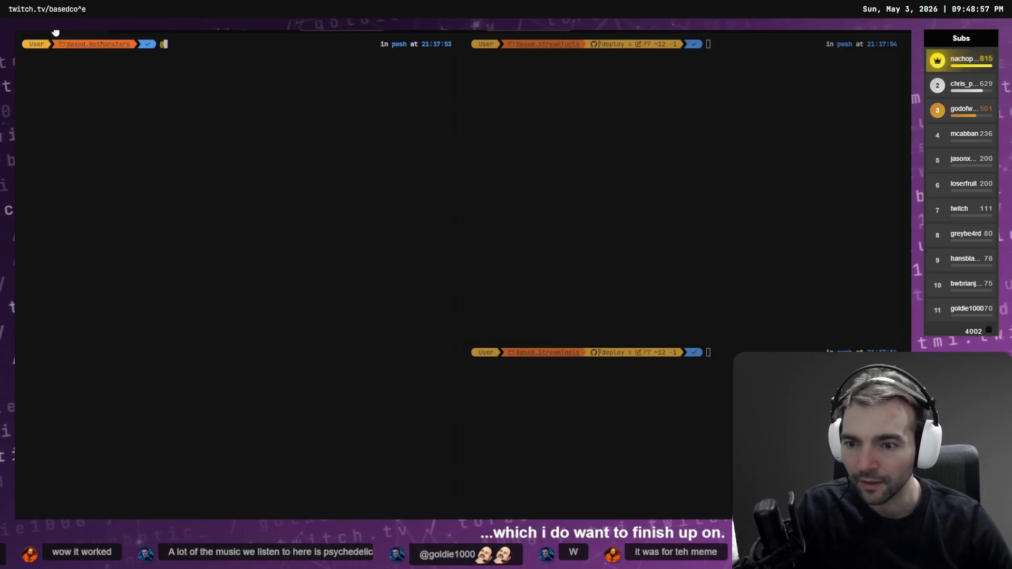
Step: Glance at the Codex build-output tab, then launch codex in the left and NotMonsters panes
click(64, 33)
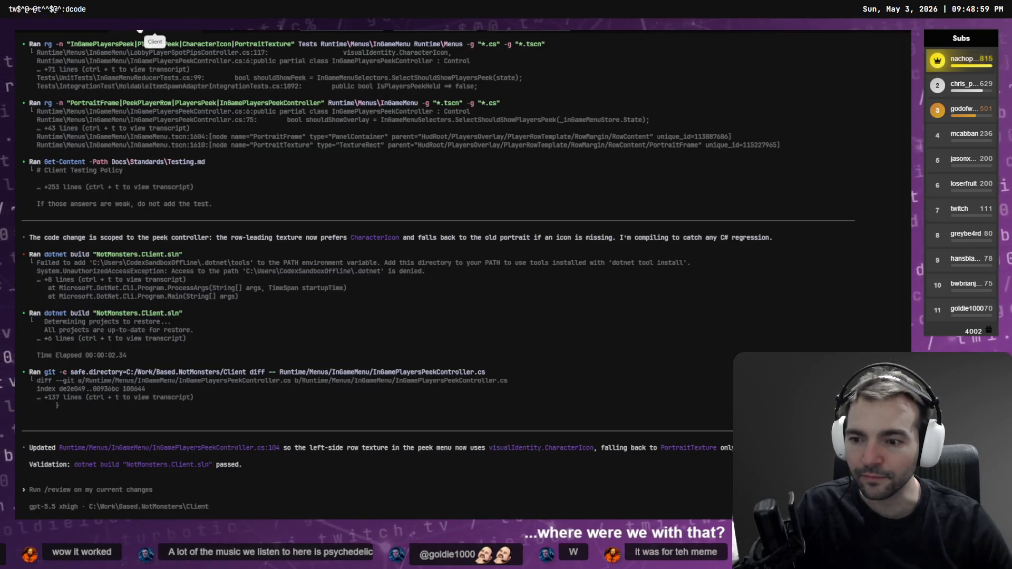
click(65, 33)
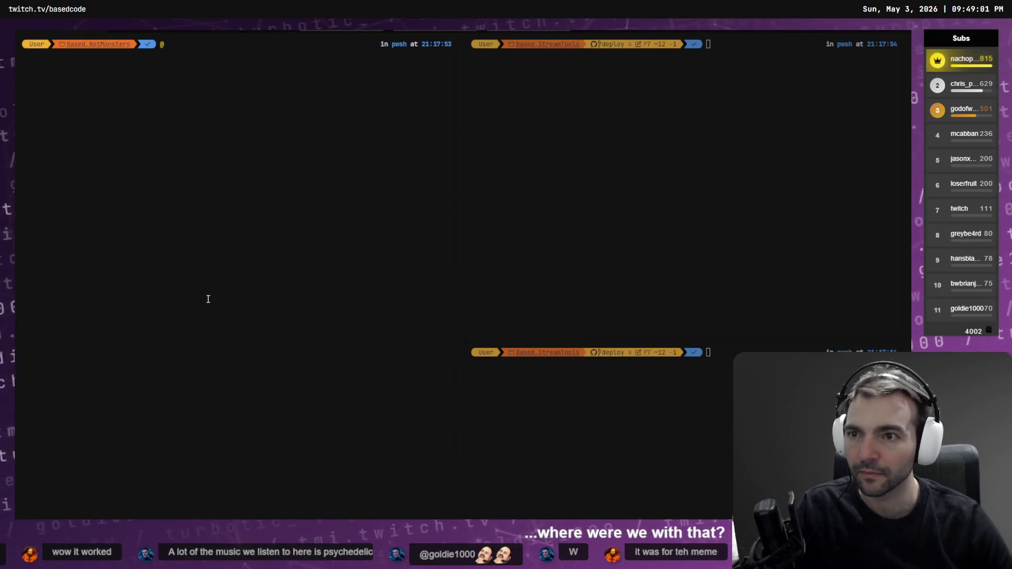
text(codex)
key(Return)
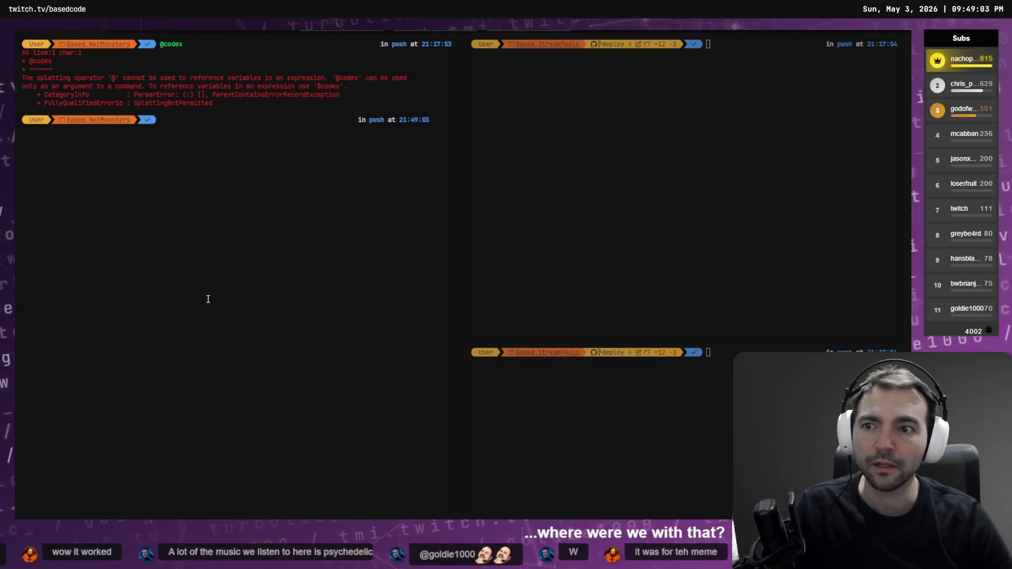
text(codex)
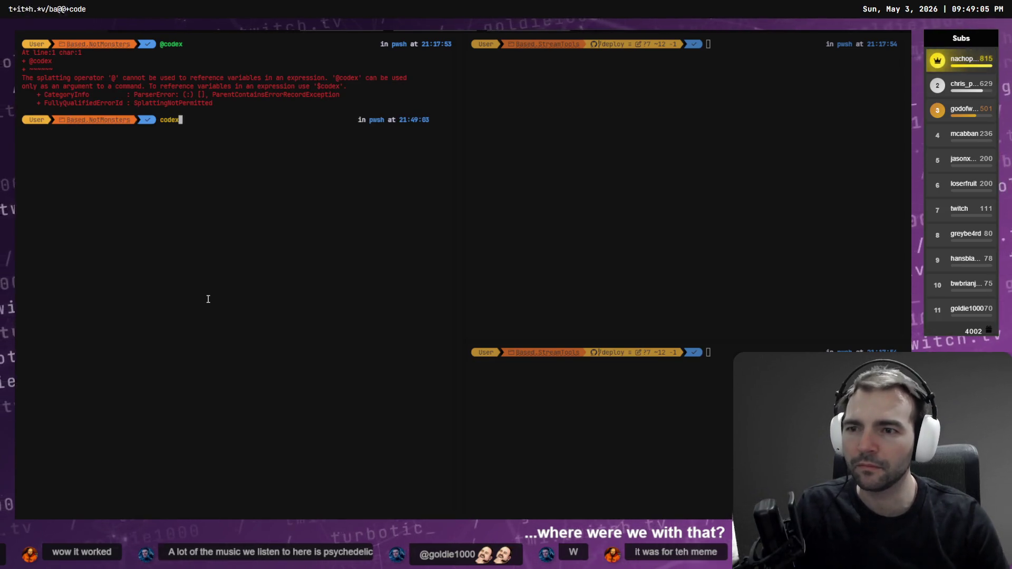
key(Return)
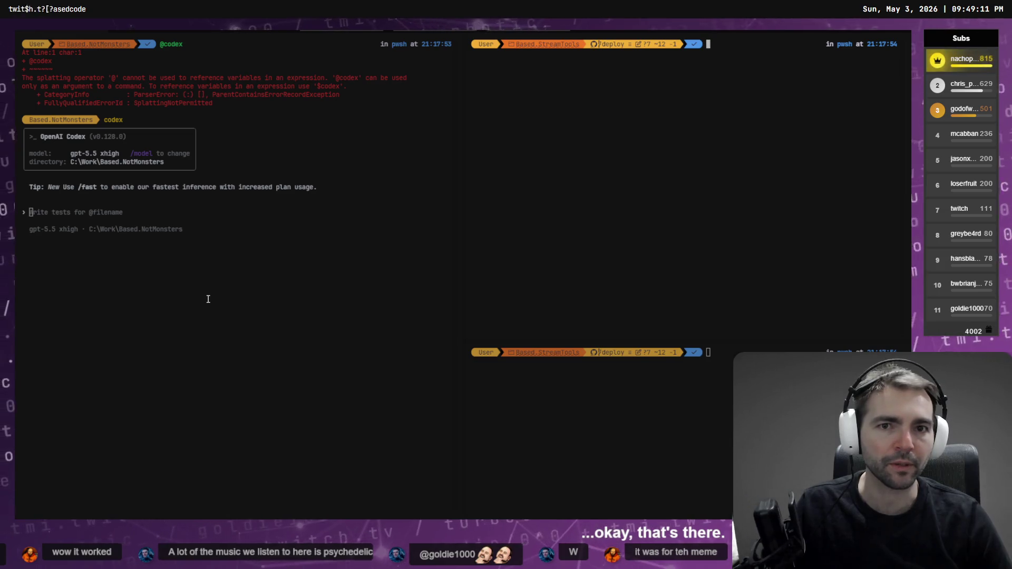
Step: Move up to the Work folder, change into Based.StreamTools and launch codex there
text(co)
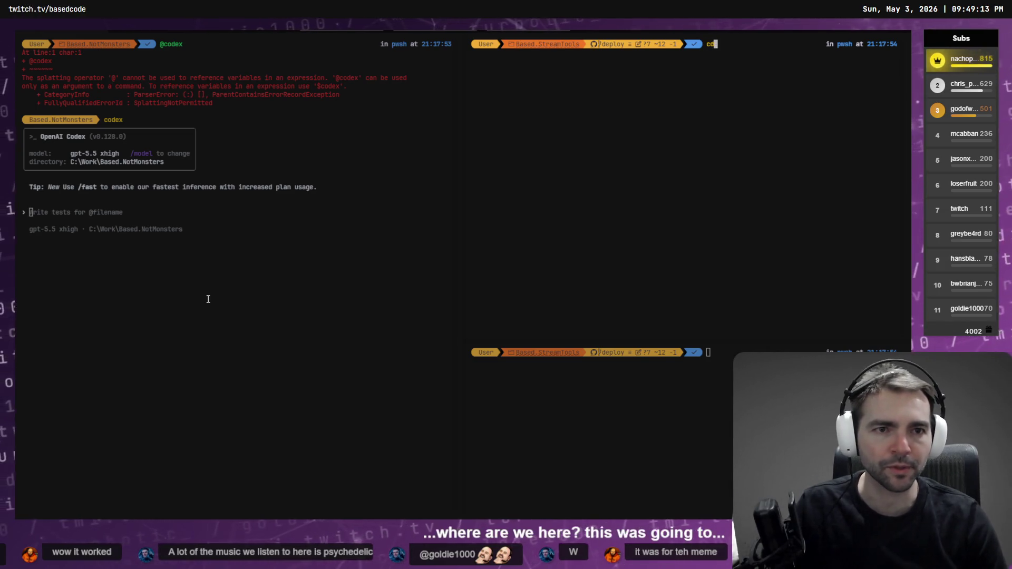
key(Return)
text(cd .\Based.)
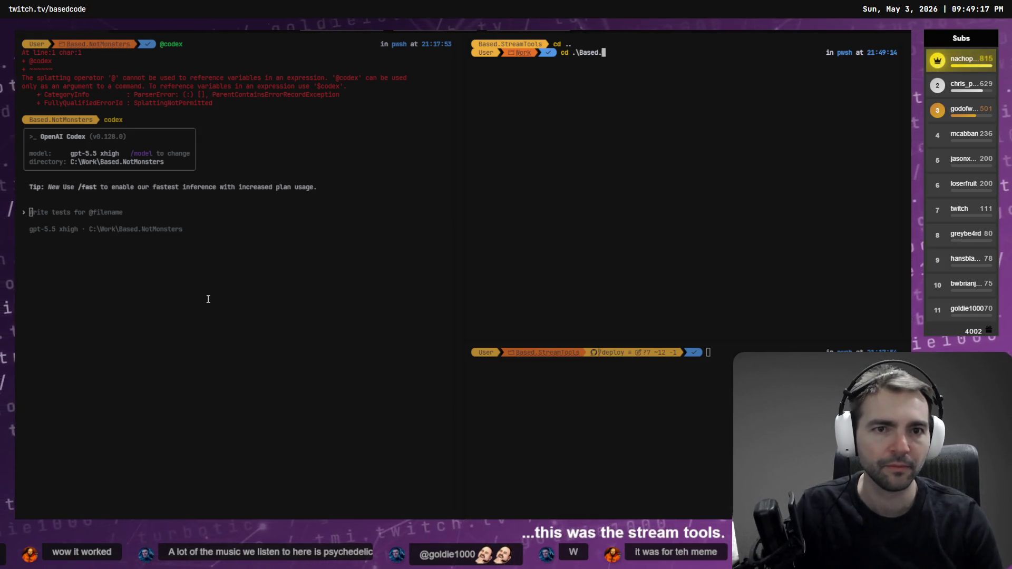
text(St)
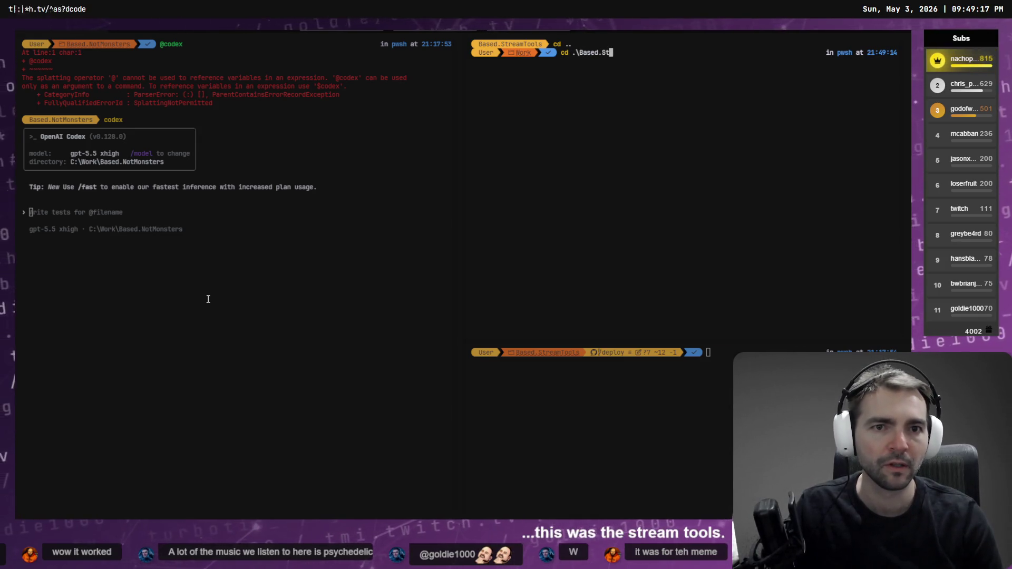
key(Tab)
key(Return)
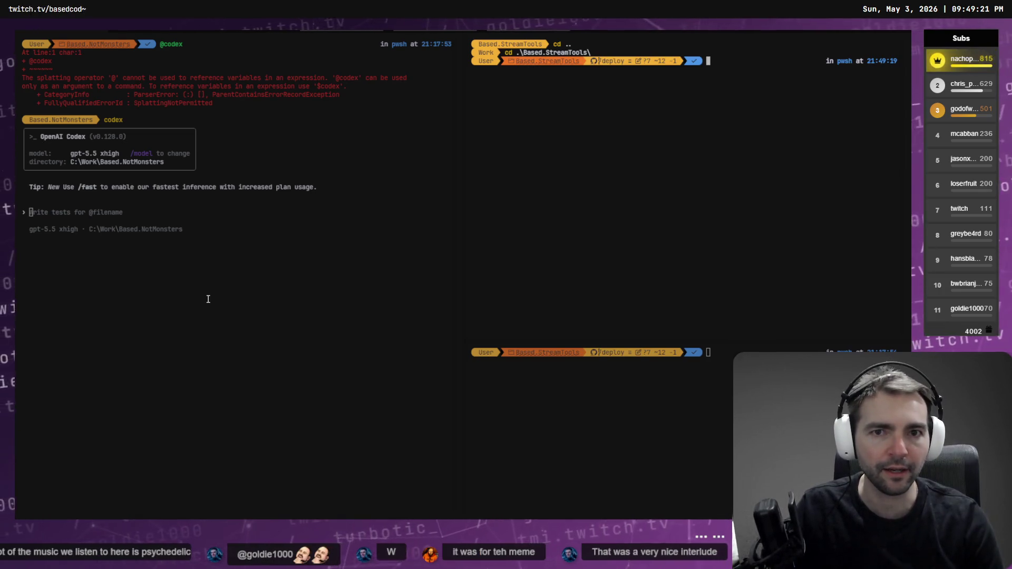
text(codex)
key(Return)
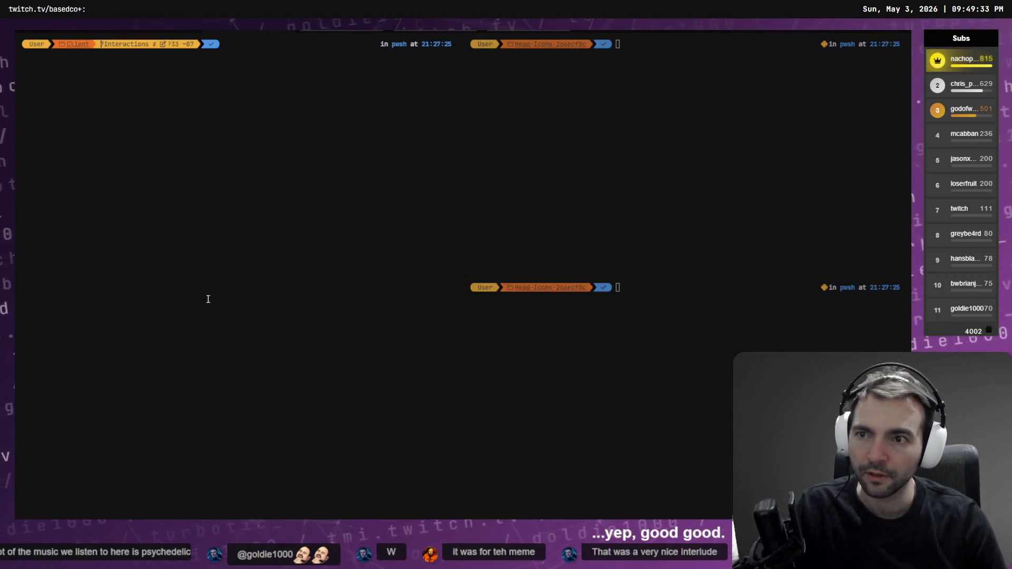
Step: Close the top-right pane with exit
key(alt+Right)
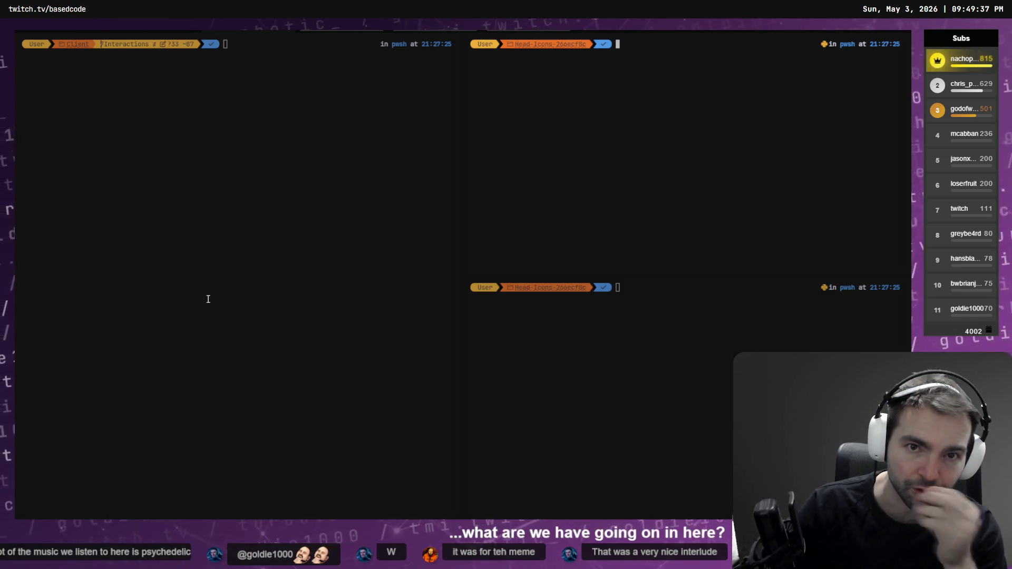
text(exit)
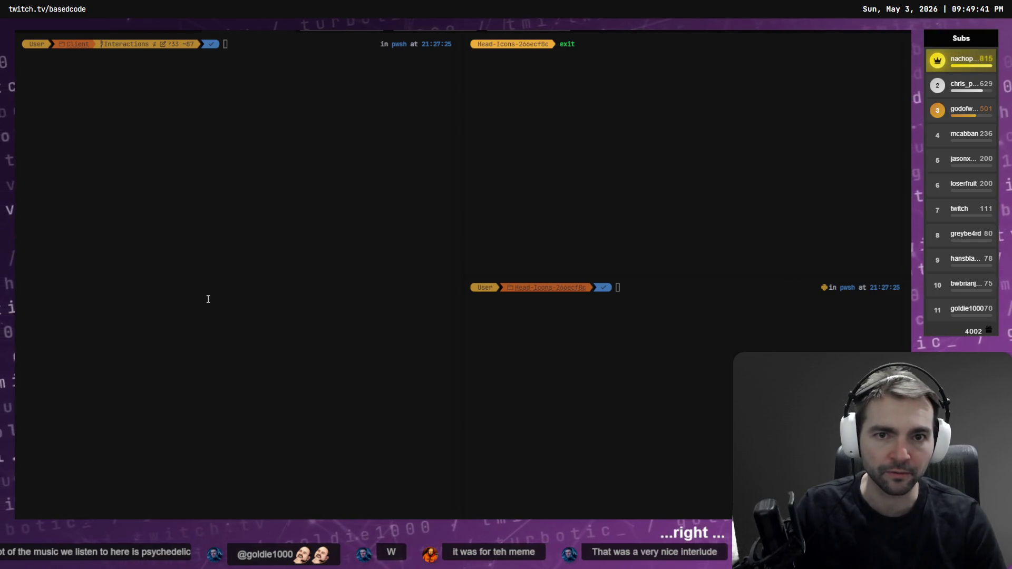
key(Return)
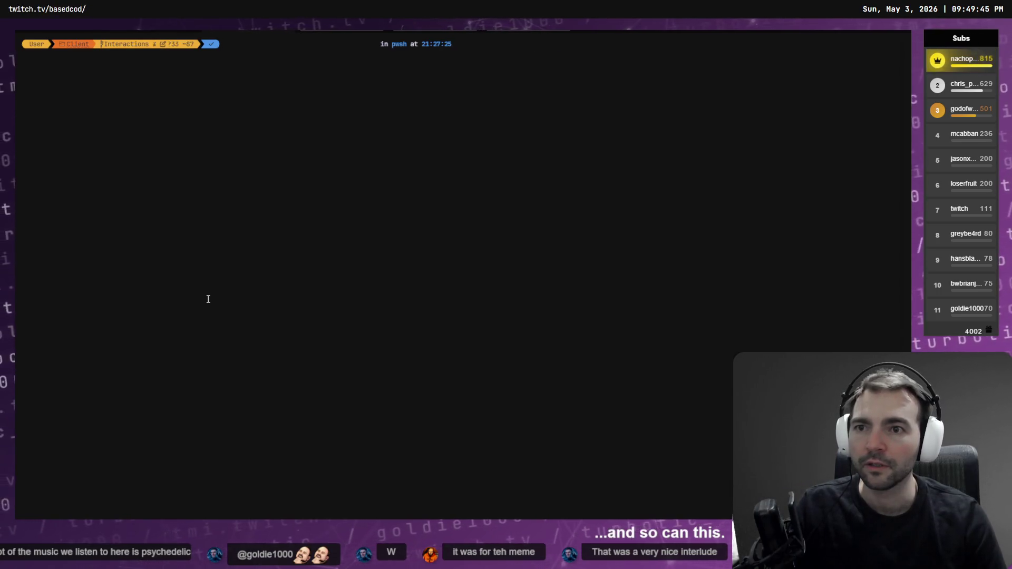
Step: In the Client pane, fix the mistyped command and run codex resume to list past sessions
text(codex)
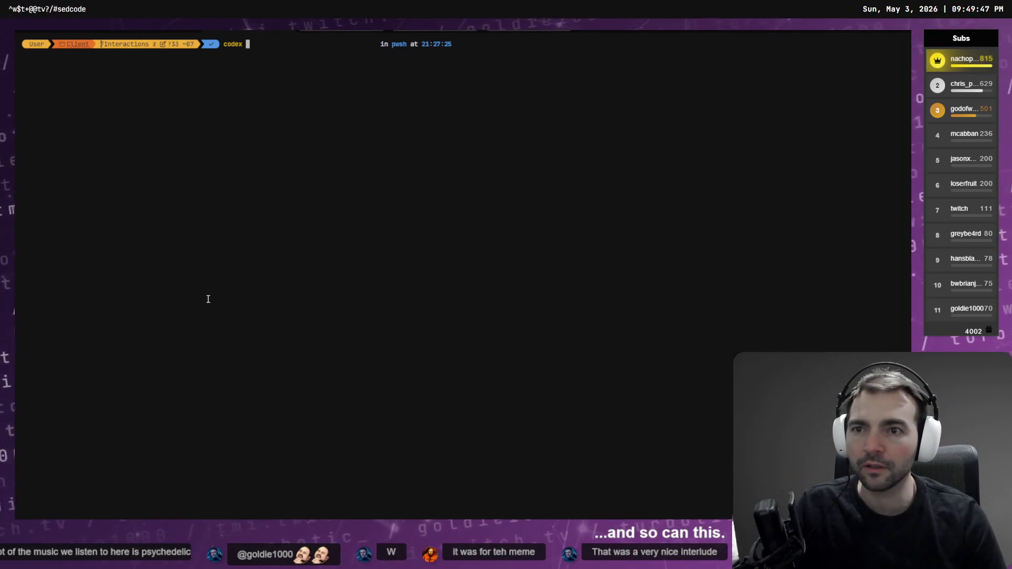
text( /resume)
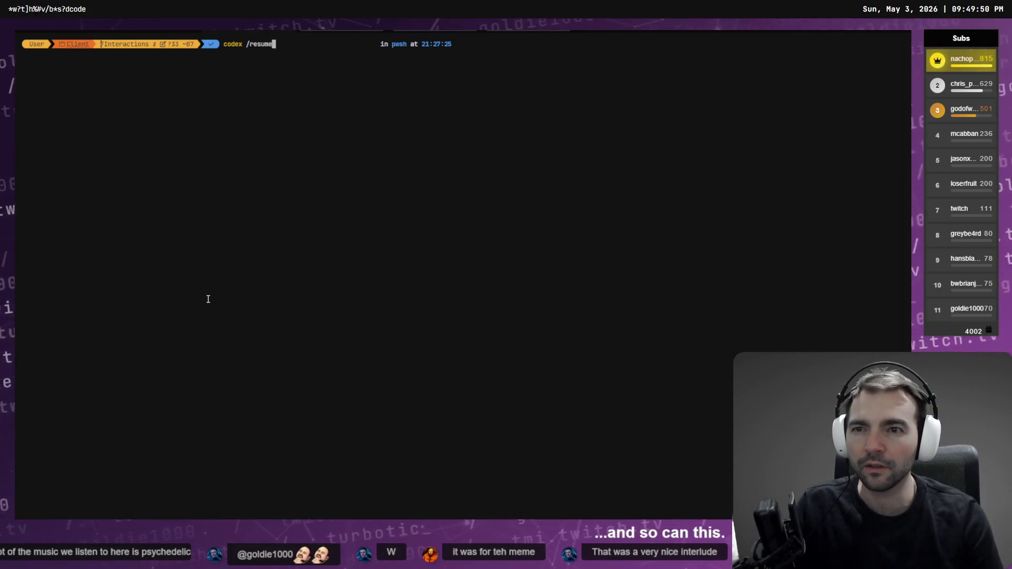
key(Return)
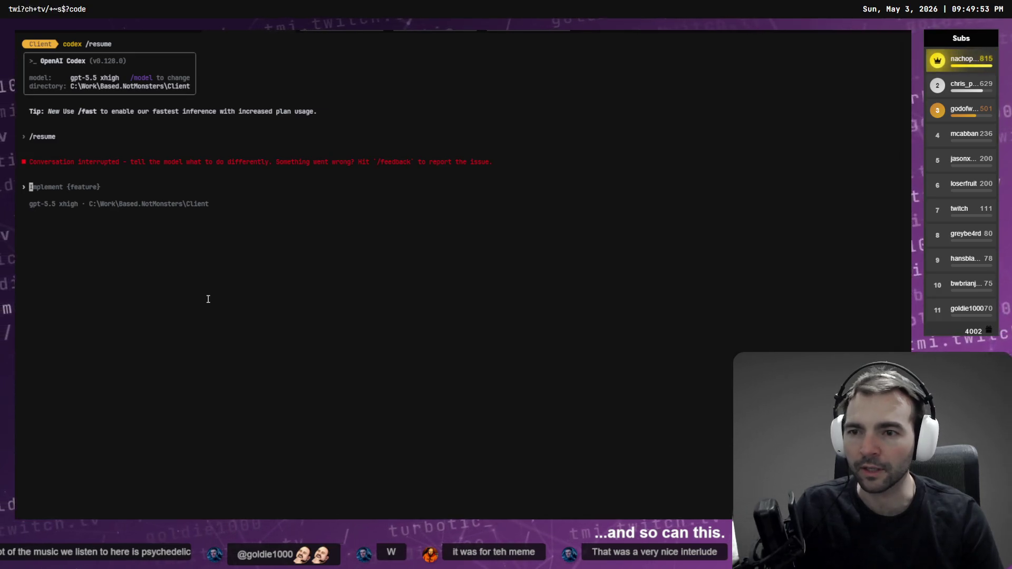
key(ctrl+c)
key(ctrl+c)
key(Up)
key(BackSpace)
key(BackSpace)
key(BackSpace)
key(BackSpace)
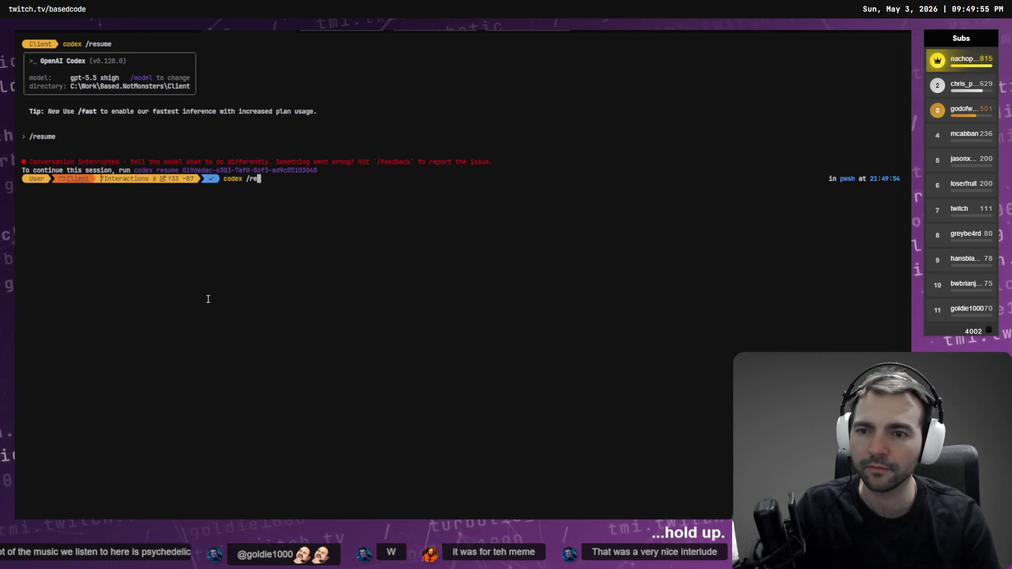
key(BackSpace)
text(resume)
key(Return)
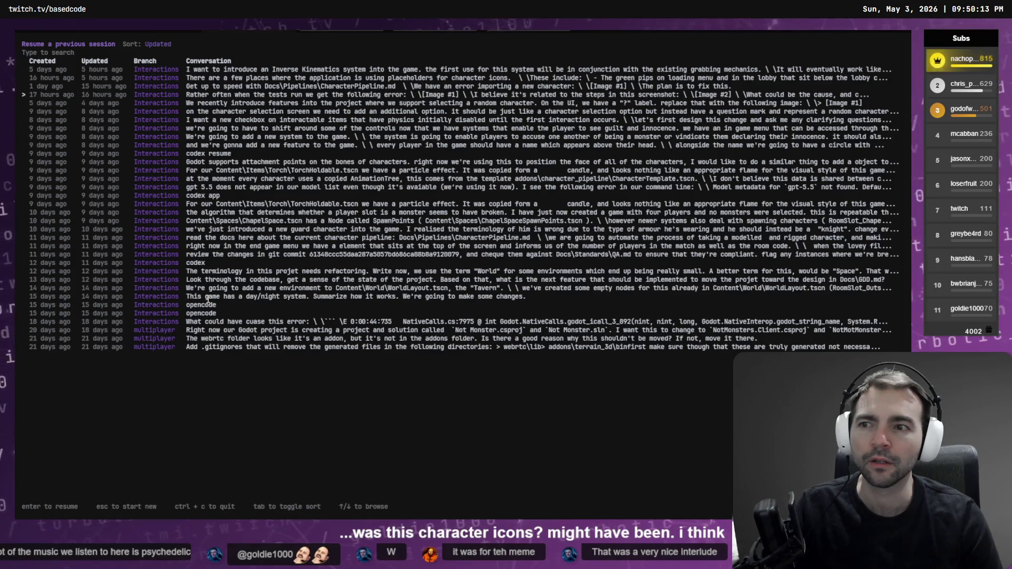
Step: Resume the session from 17 hours ago and send it 'exit'
key(Return)
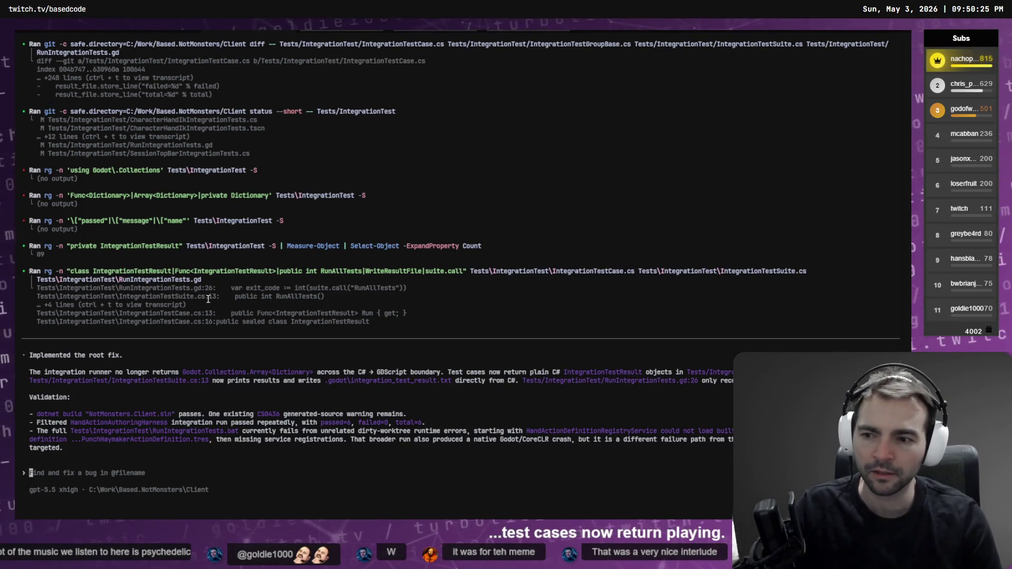
text(exit)
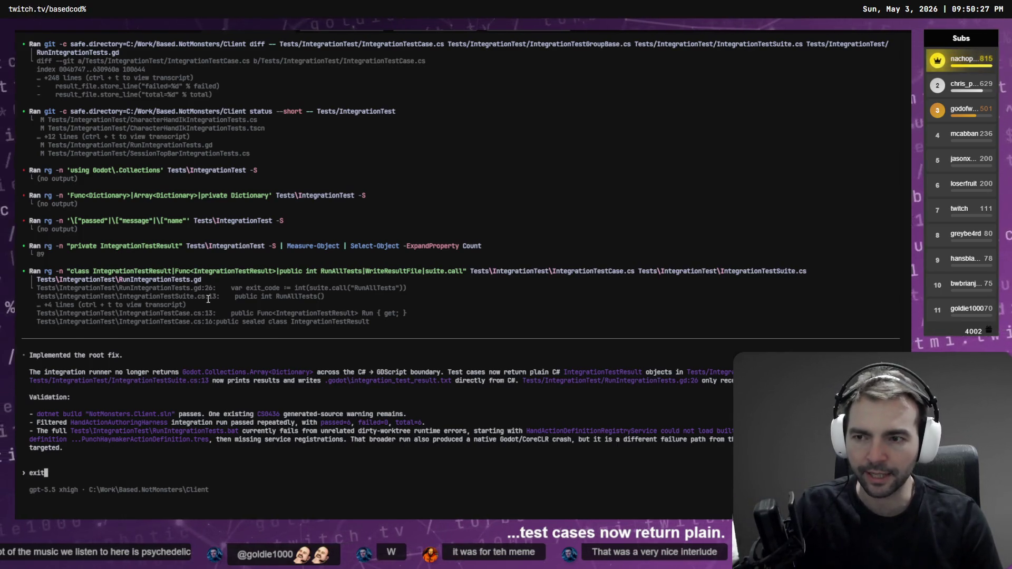
key(Return)
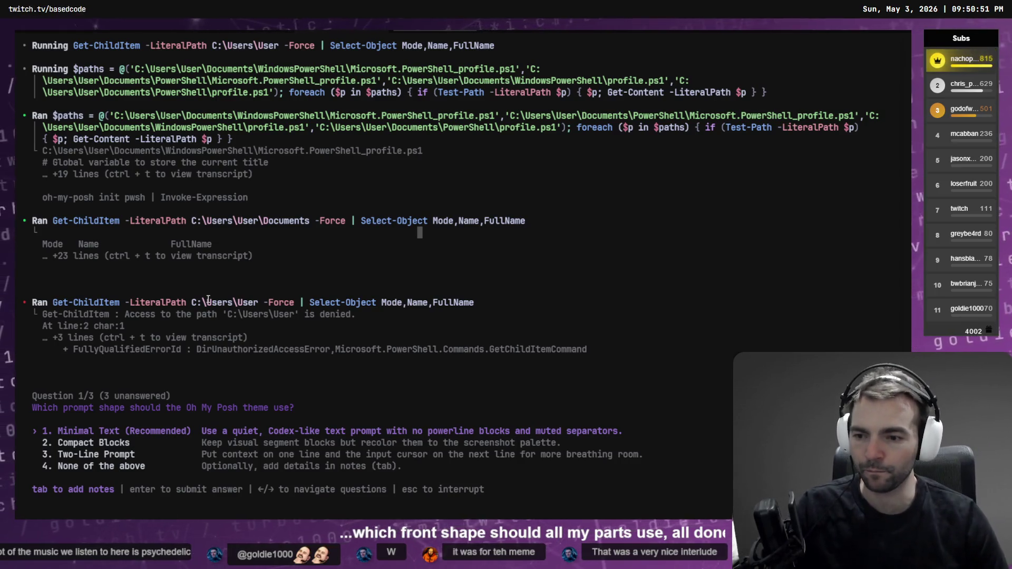
Step: Answer the first question with None of the above and a recolour-current-prompt note; choose Keep Current next
key(Down)
key(Down)
key(Down)
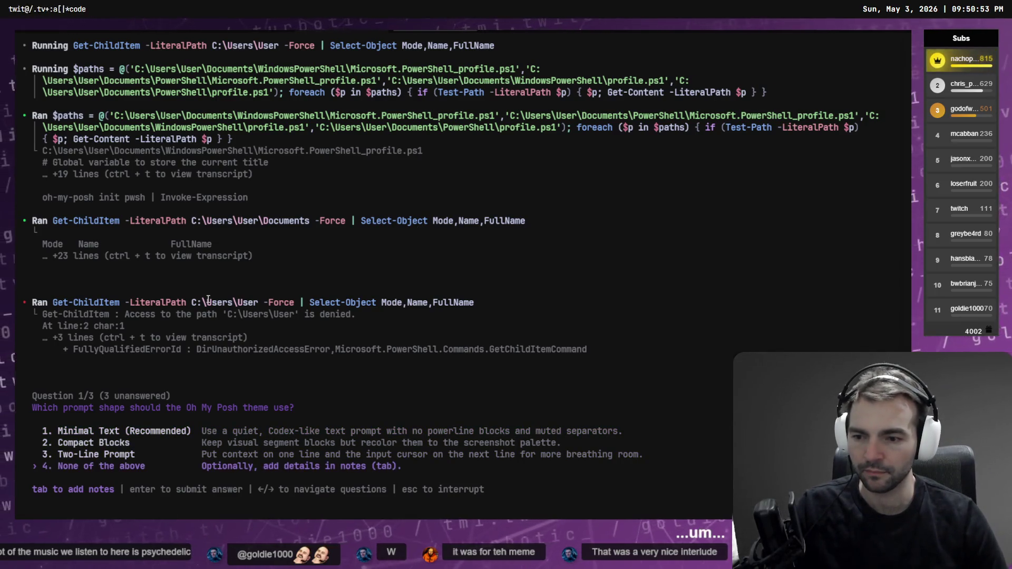
key(Tab)
text(I just wantet)
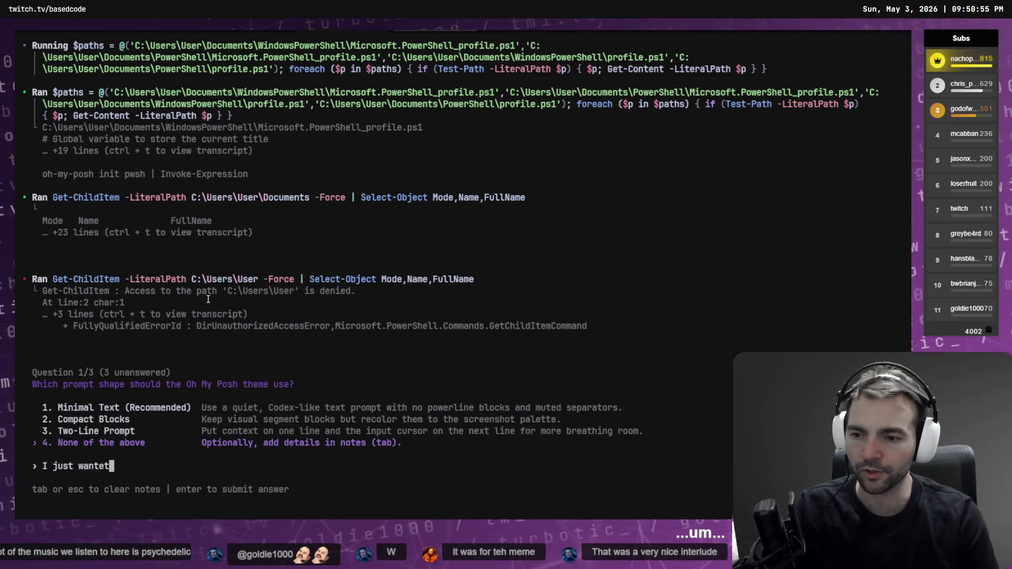
key(ctrl+BackSpace)
key(ctrl+BackSpace)
text(w)
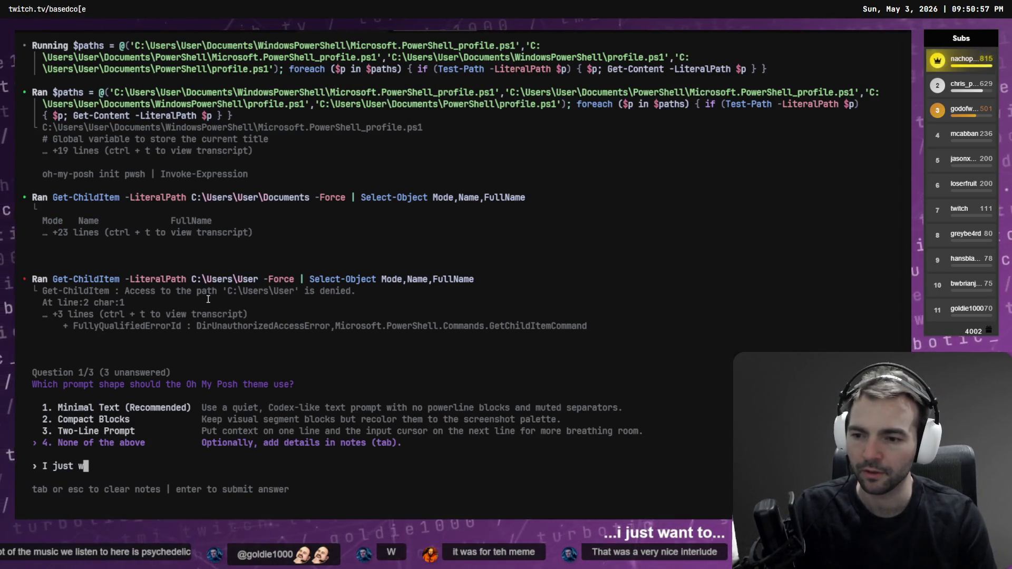
text(ant tochange the c)
key(ctrl+BackSpace)
key(ctrl+BackSpace)
key(ctrl+BackSpace)
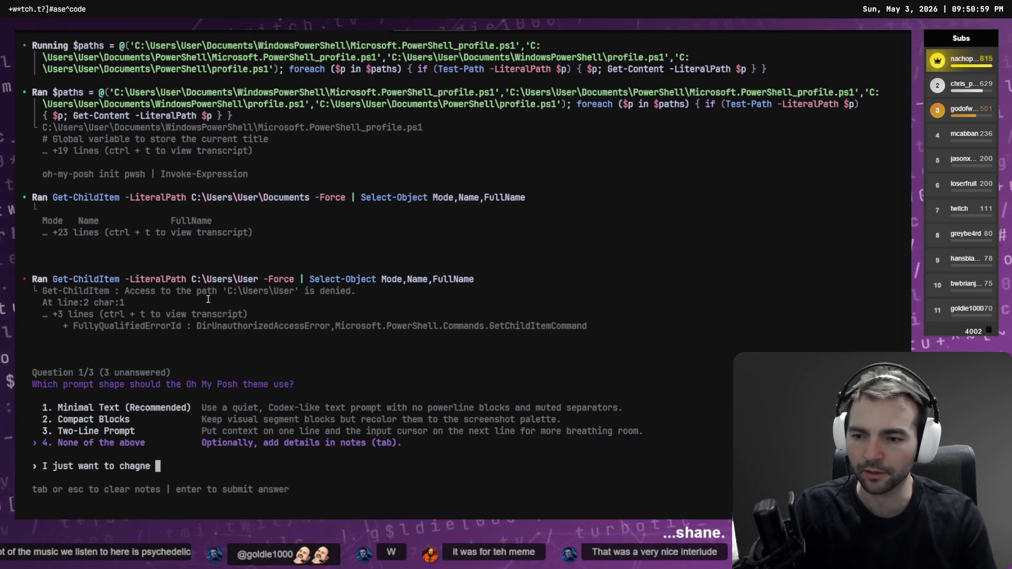
text(change the colors of the curre)
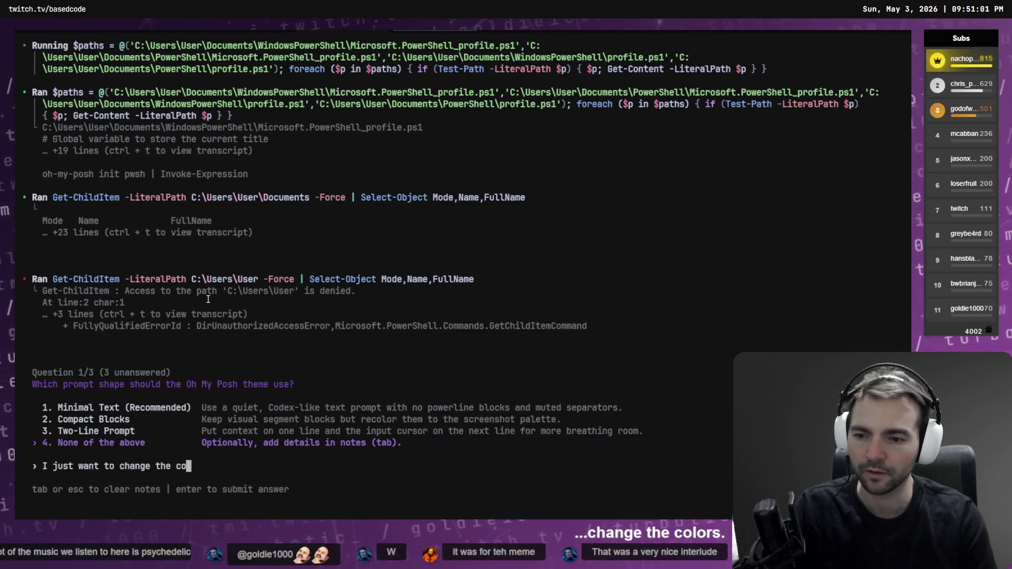
text(nt )
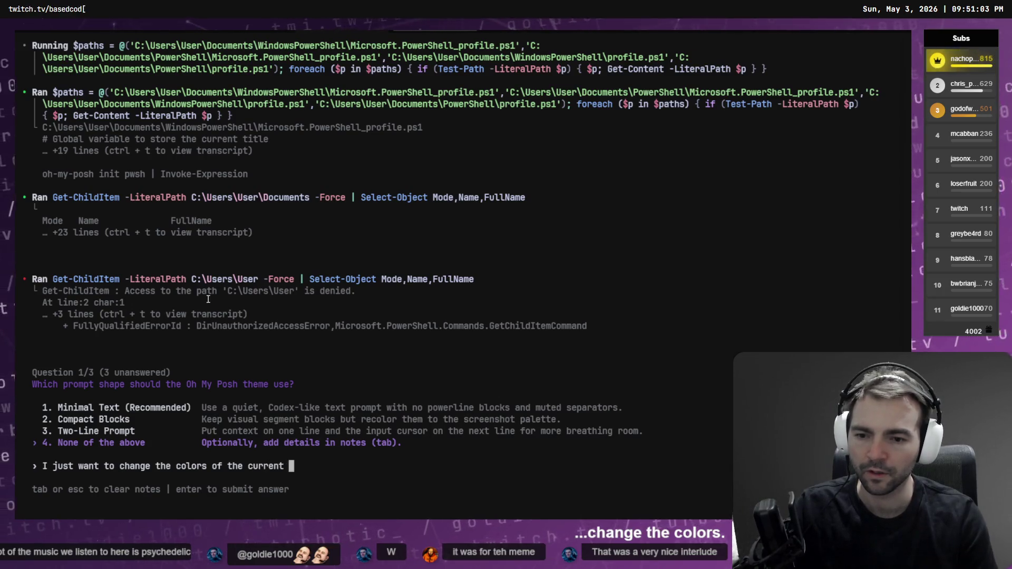
text(one we have wit)
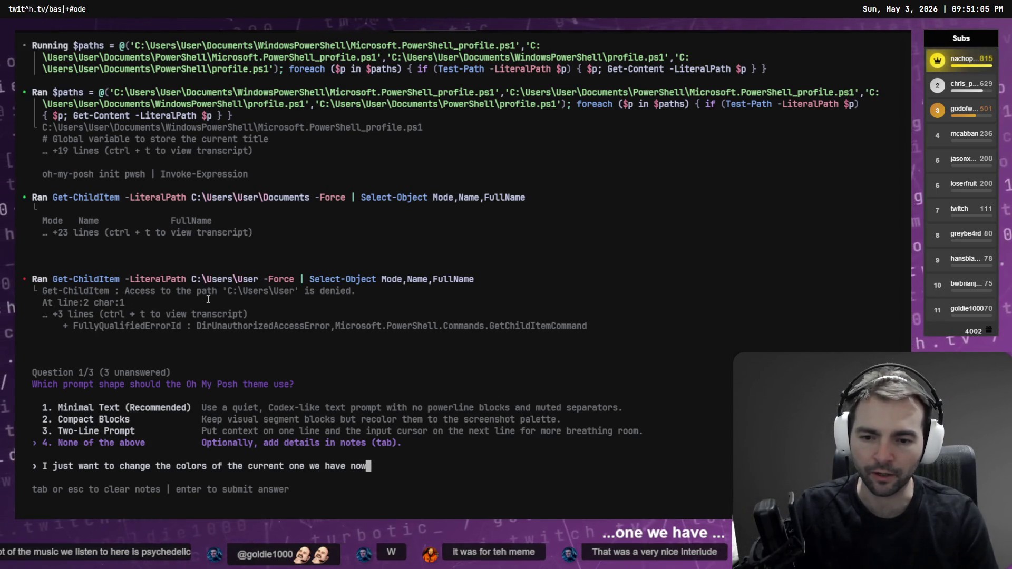
key(Return)
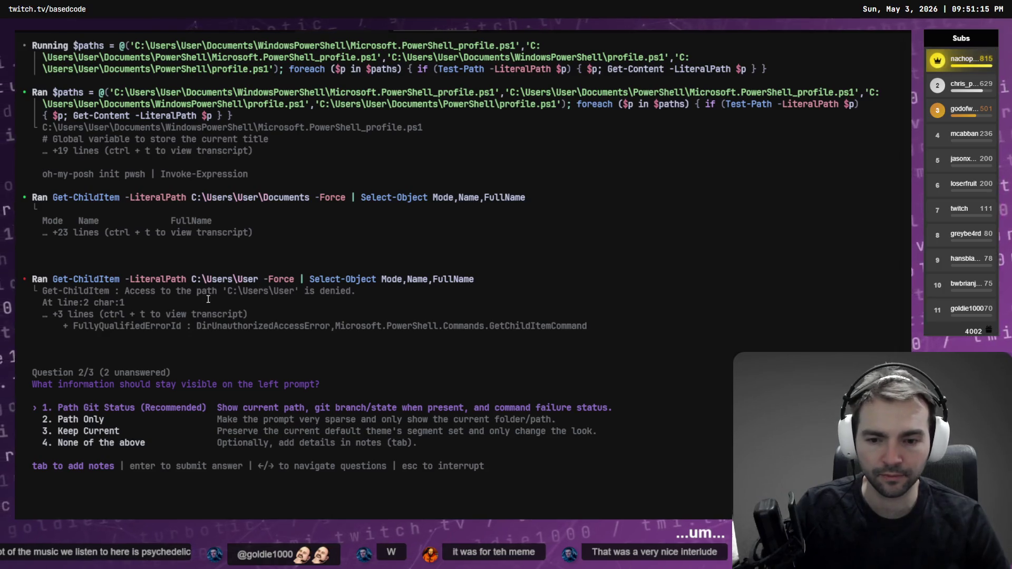
key(Down)
key(Down)
key(Return)
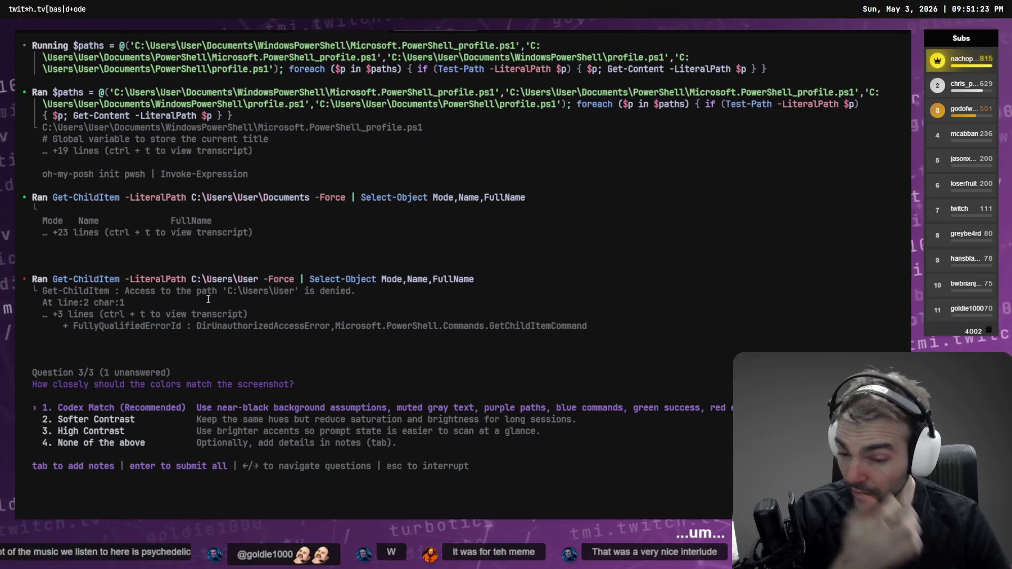
Step: For the colour question, pick None of the above and note it's not necessarily Codex's look
key(Up)
key(Tab)
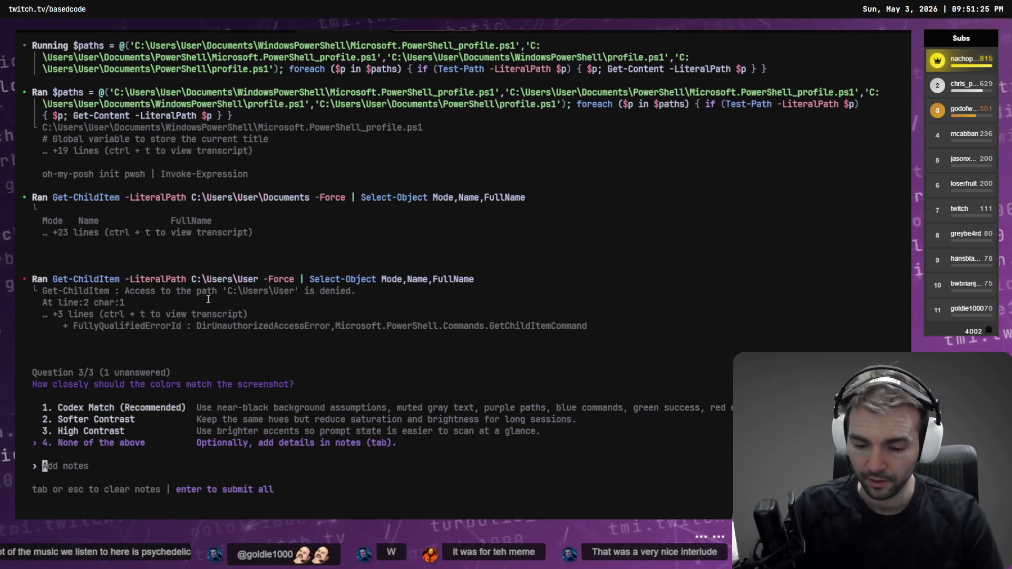
text(It's o)
key(BackSpace)
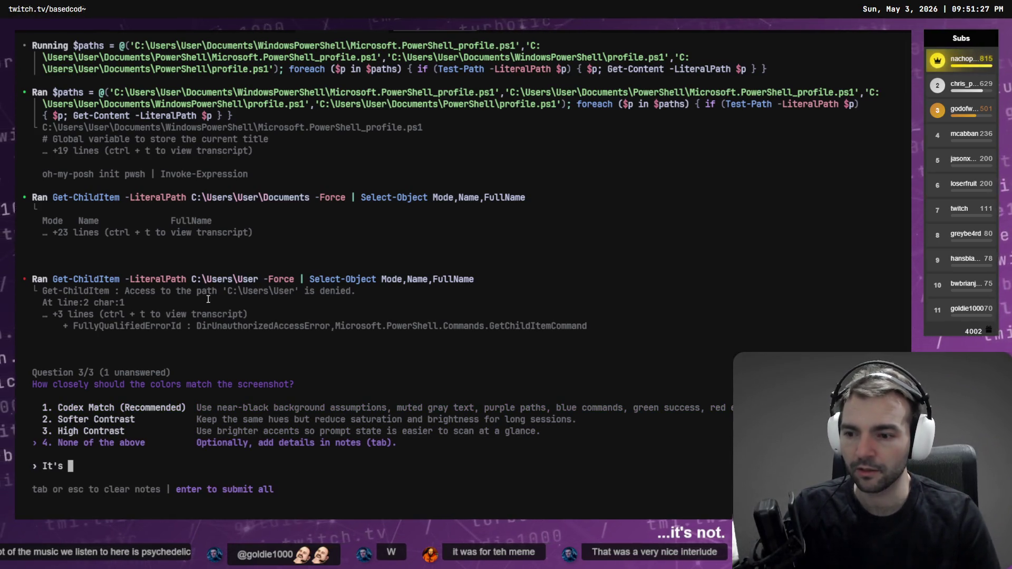
key(super+h)
text(not necessarily)
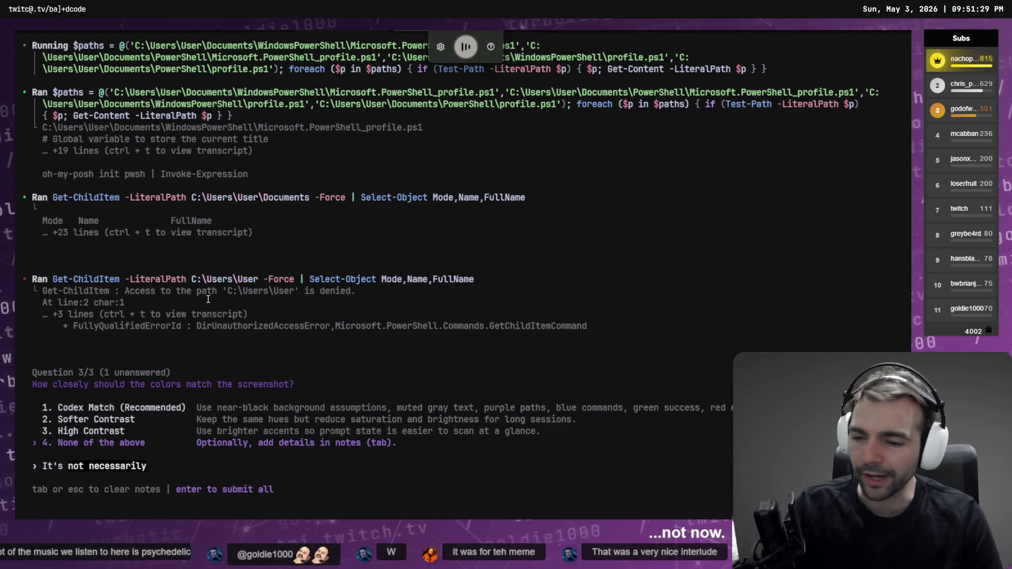
text( codecs that we're going for)
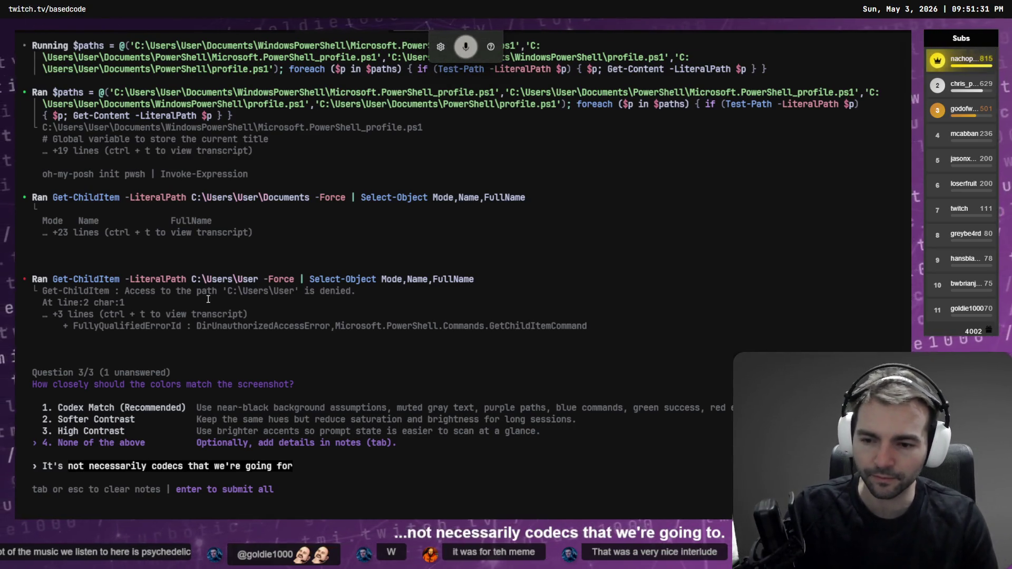
text(.)
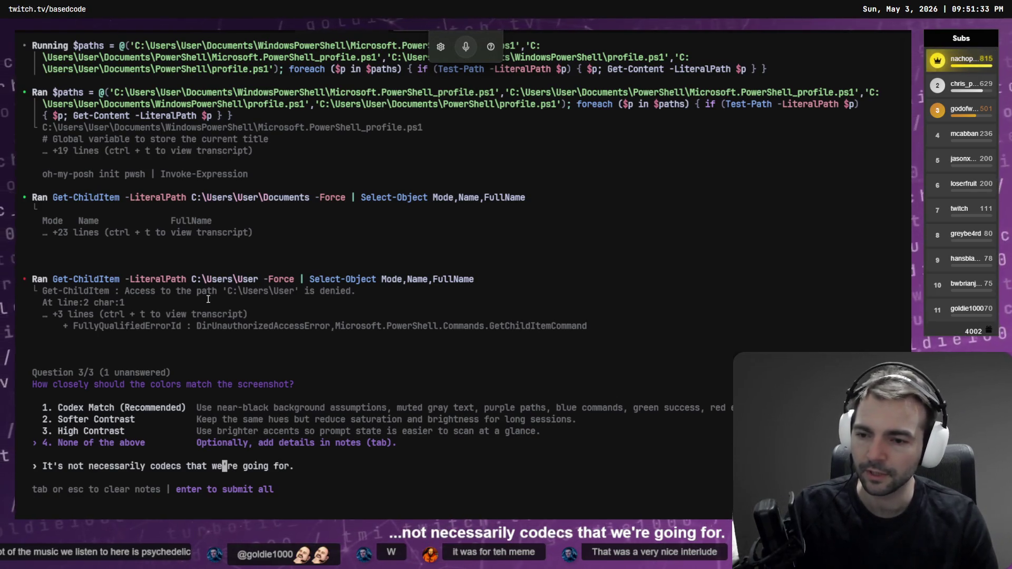
key(Left)
key(Left)
key(ctrl+Right)
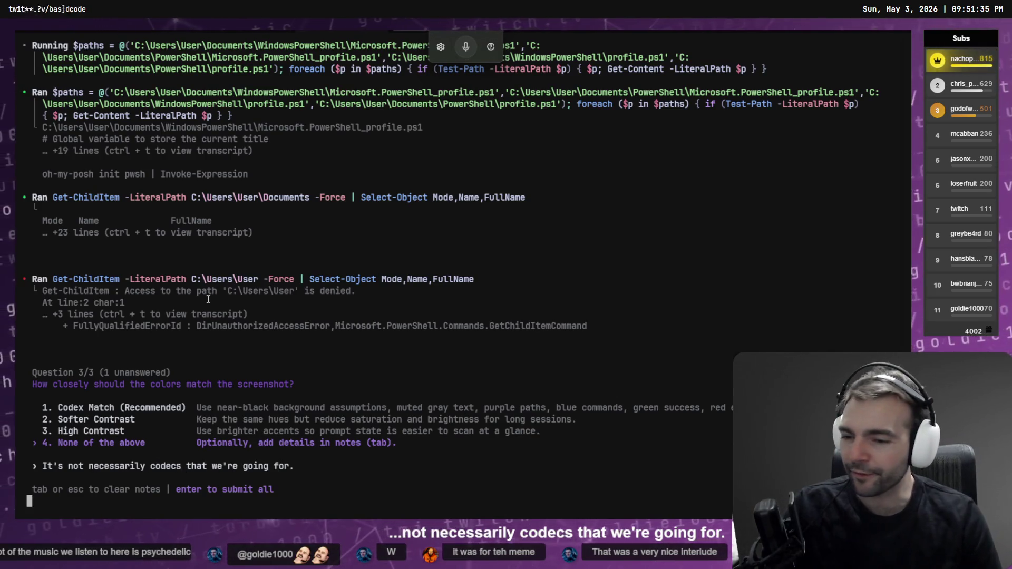
key(Left)
key(Left)
key(ctrl+Left)
key(ctrl+Left)
key(ctrl+Right)
key(ctrl+Right)
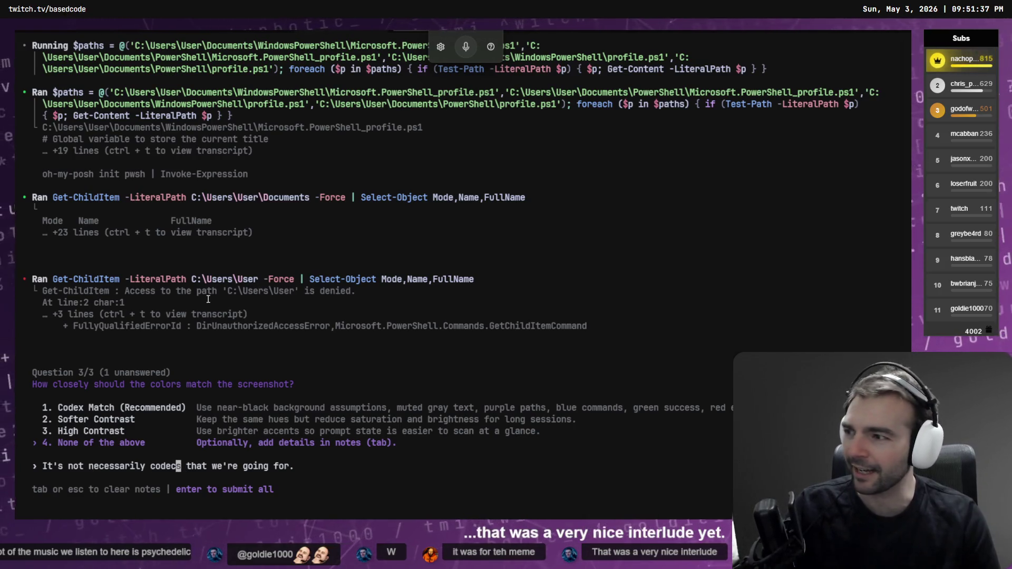
key(BackSpace)
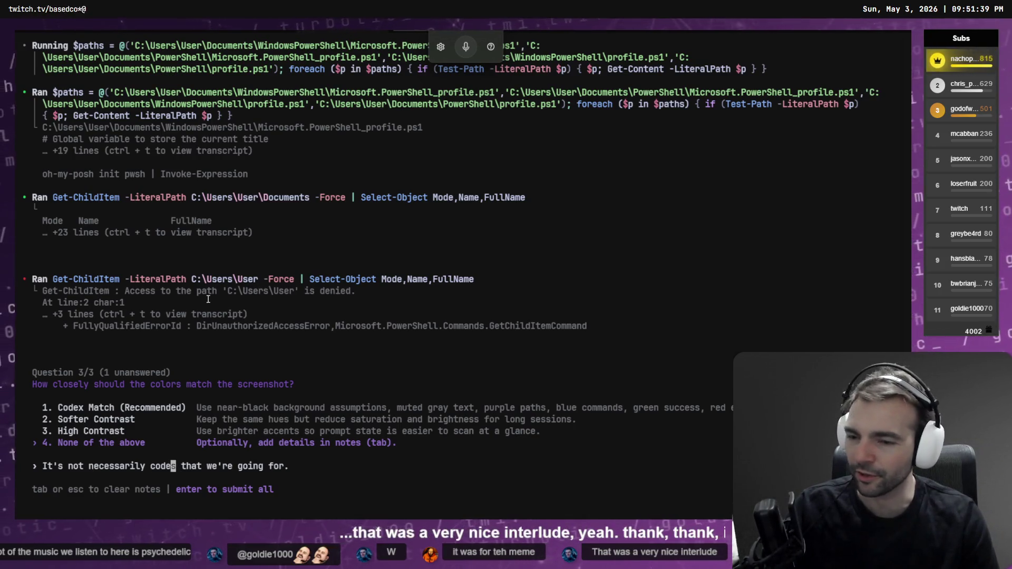
text(c)
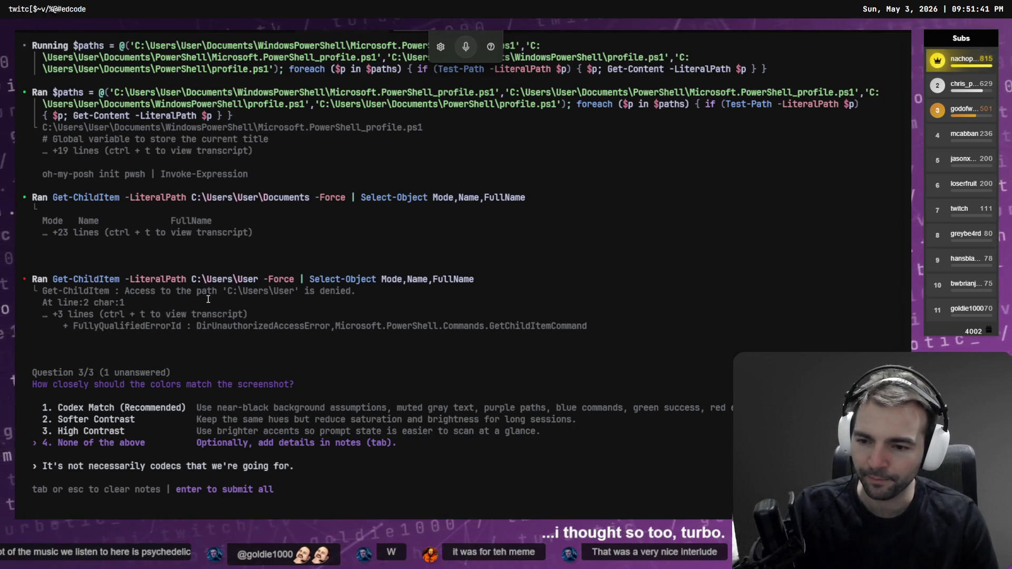
key(BackSpace)
key(Delete)
text(x)
key(End)
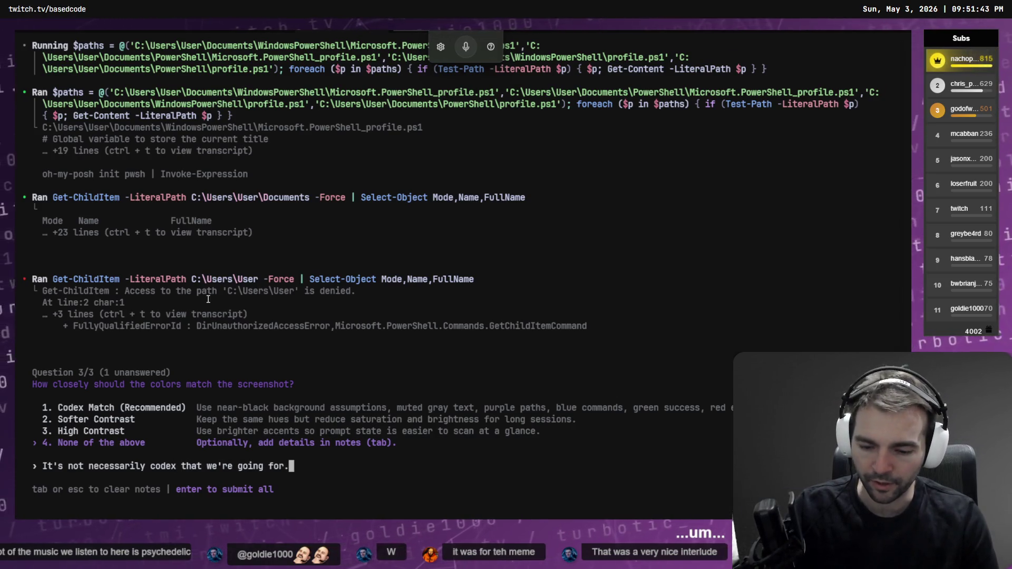
Step: Finish the note asking for the screenshot's purple colour theme and submit all three answers
text(but)
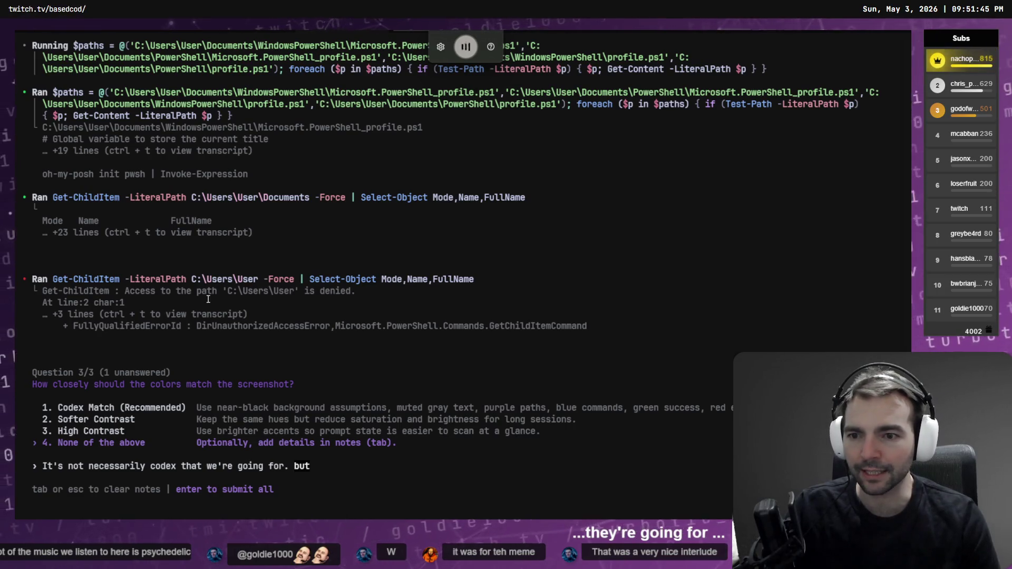
text( rather the colour theme that was included in that)
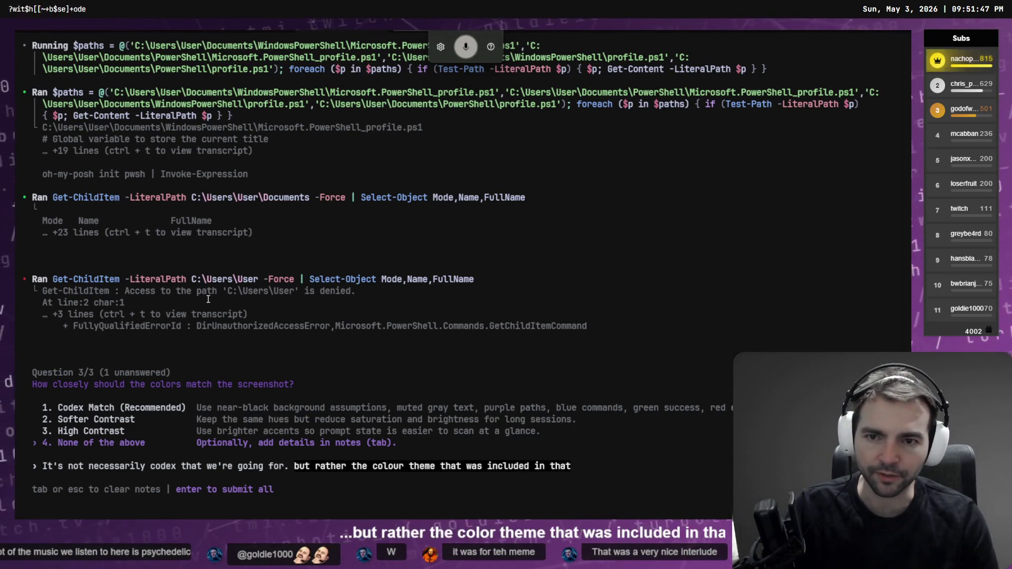
text( screenshot. )
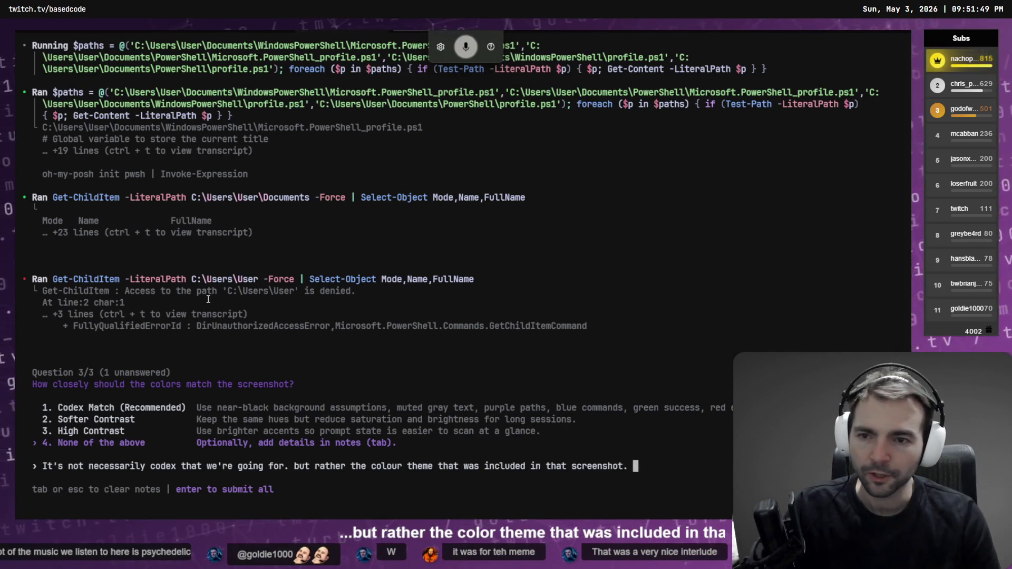
text(specifically I want purple)
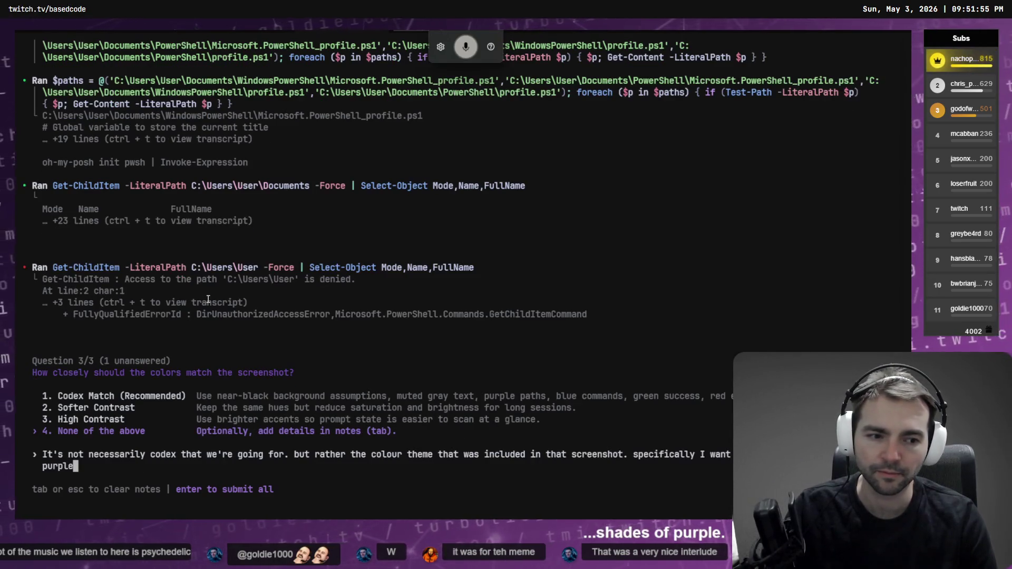
text(,)
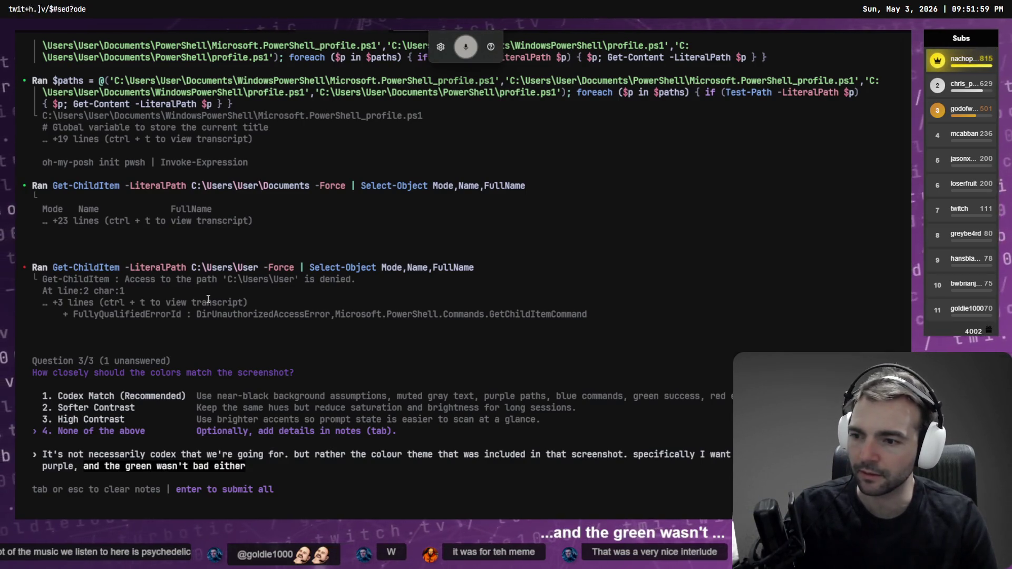
key(BackSpace)
key(BackSpace)
key(BackSpace)
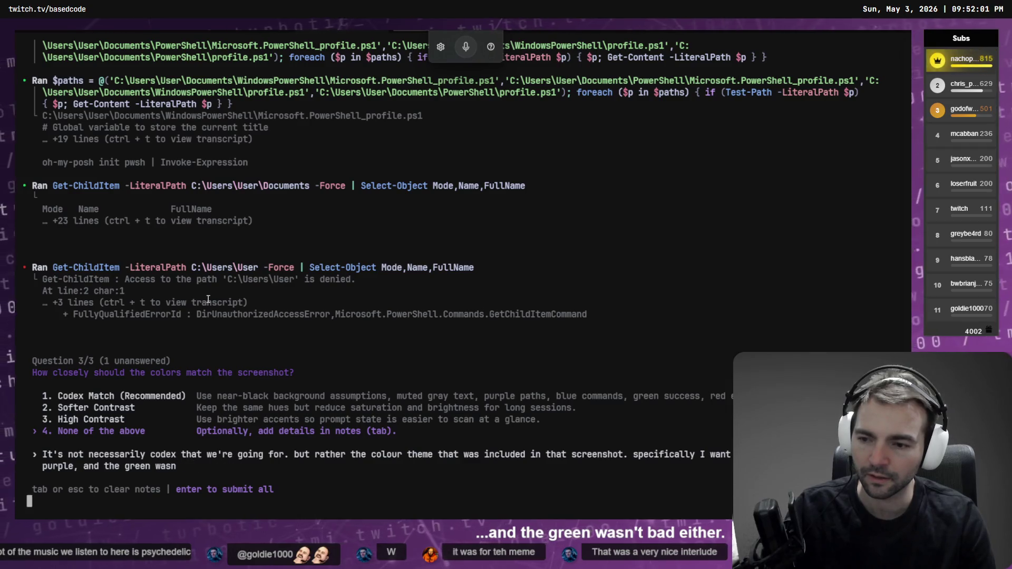
key(BackSpace)
key(BackSpace)
text(.)
key(Return)
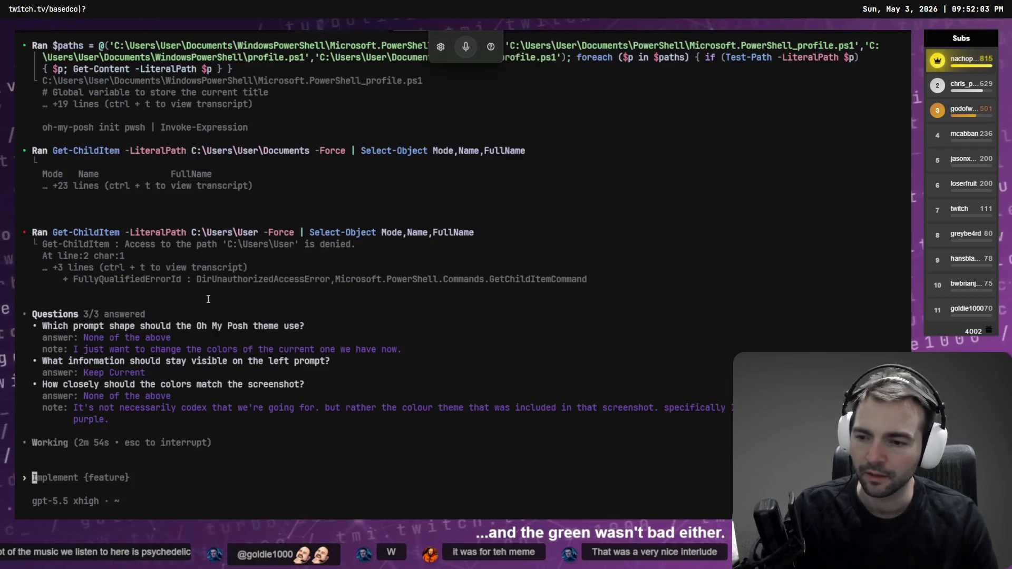
Step: Merge the dev-server tab into the split view beside the Codex sessions
key(ctrl+Tab)
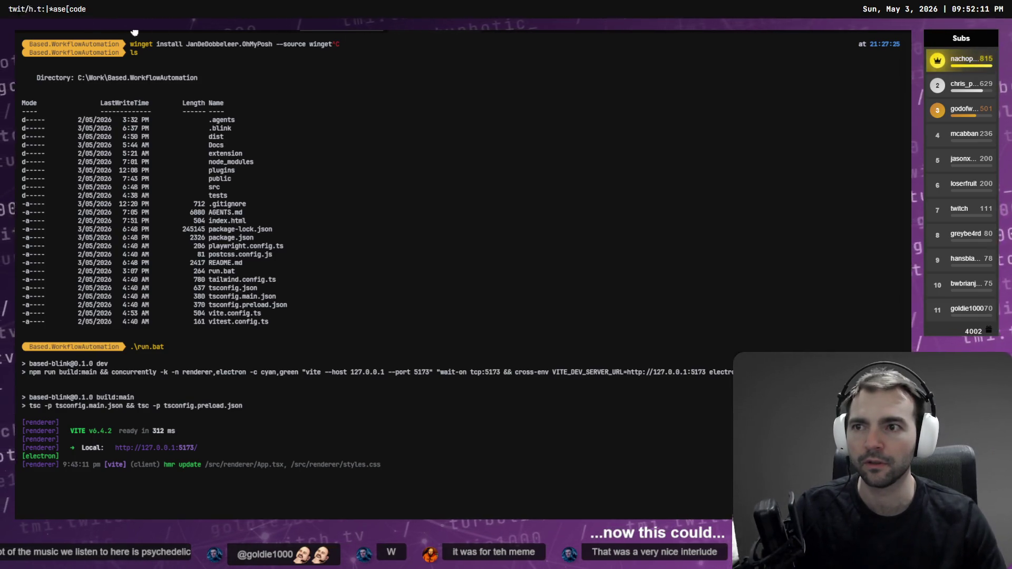
click(242, 31)
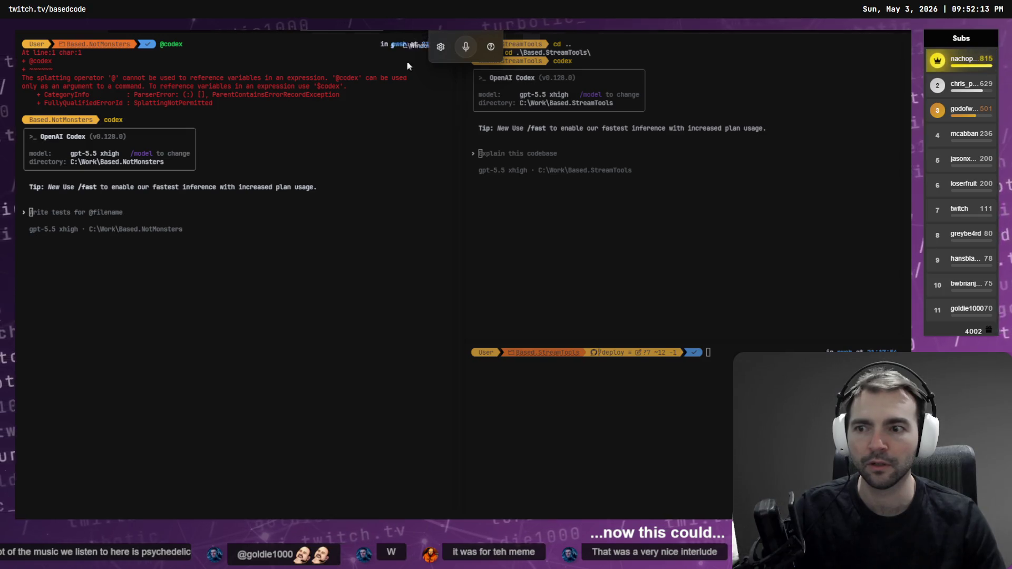
mouse_move(407, 66)
mouse_down()
mouse_move(284, 236)
mouse_move(475, 417)
mouse_move(395, 304)
mouse_move(408, 306)
mouse_up()
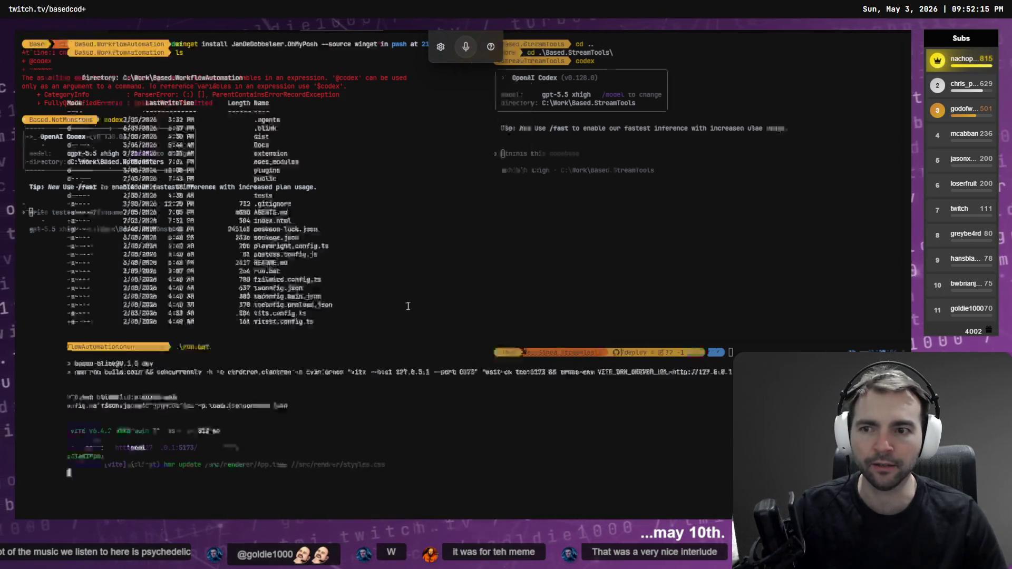
Step: Stop the NotMonsters Codex session, exit its shell, and return to the theme session
key(ctrl+c)
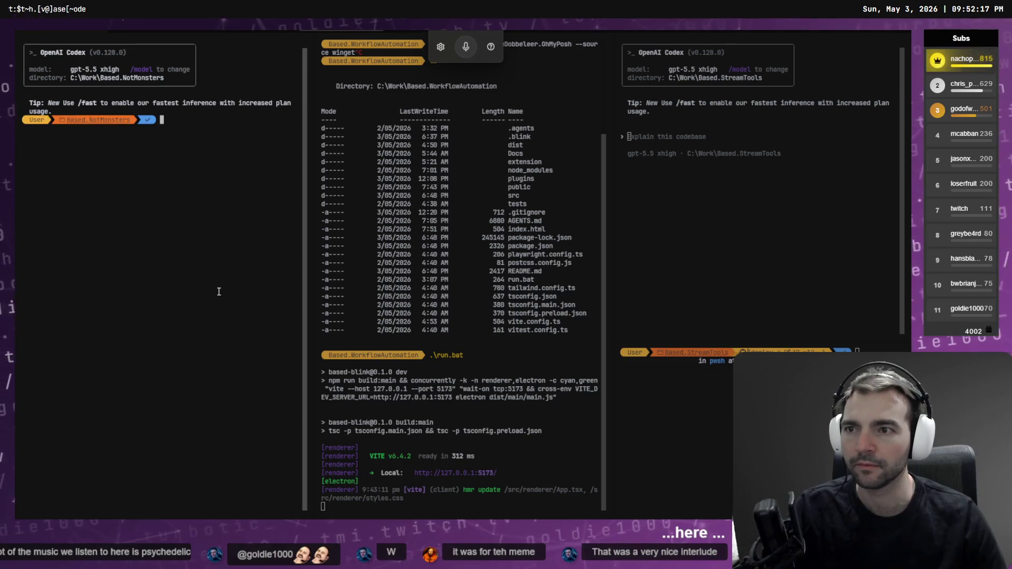
text(exit)
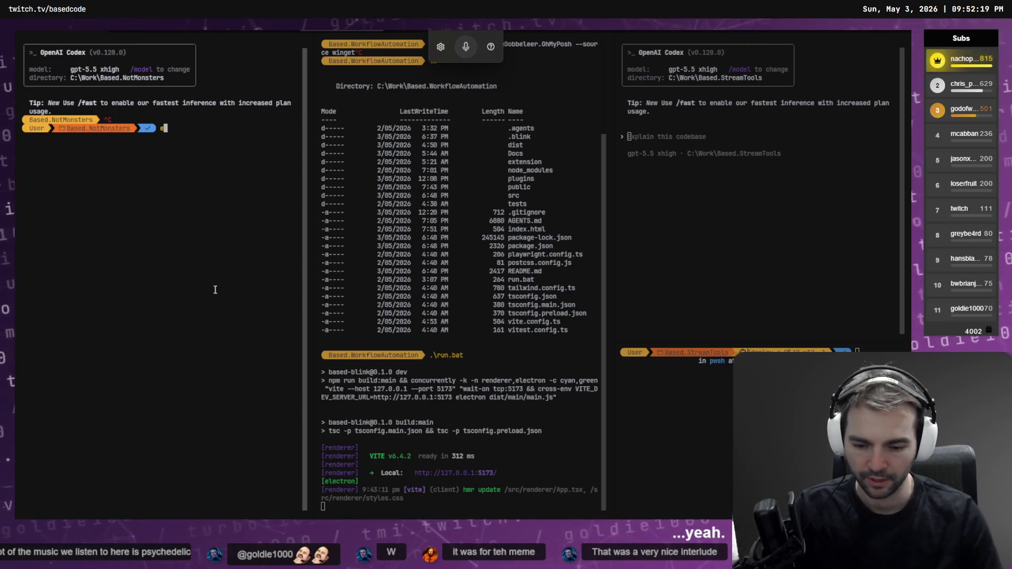
key(Return)
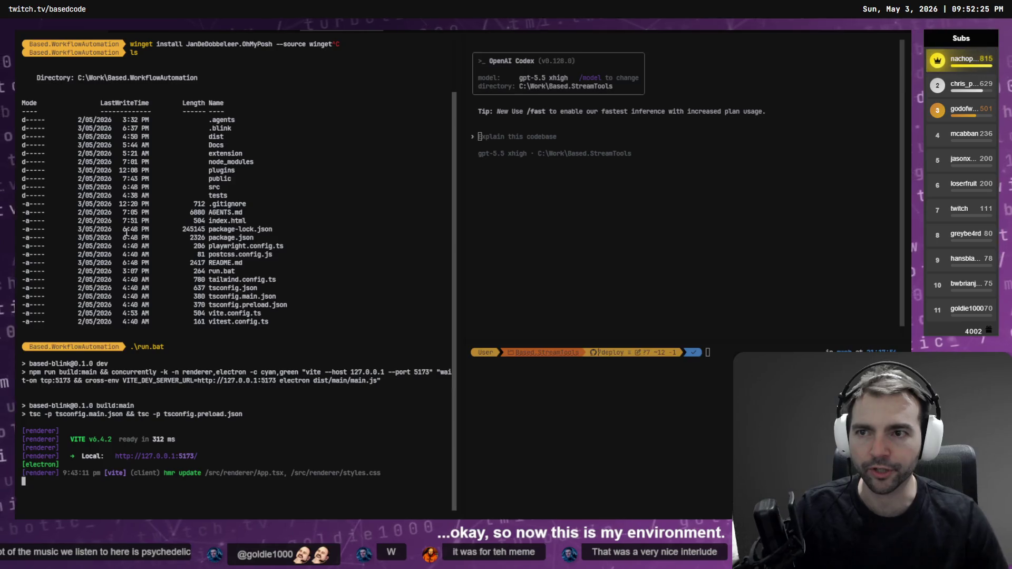
key(ctrl+Tab)
key(ctrl+Tab)
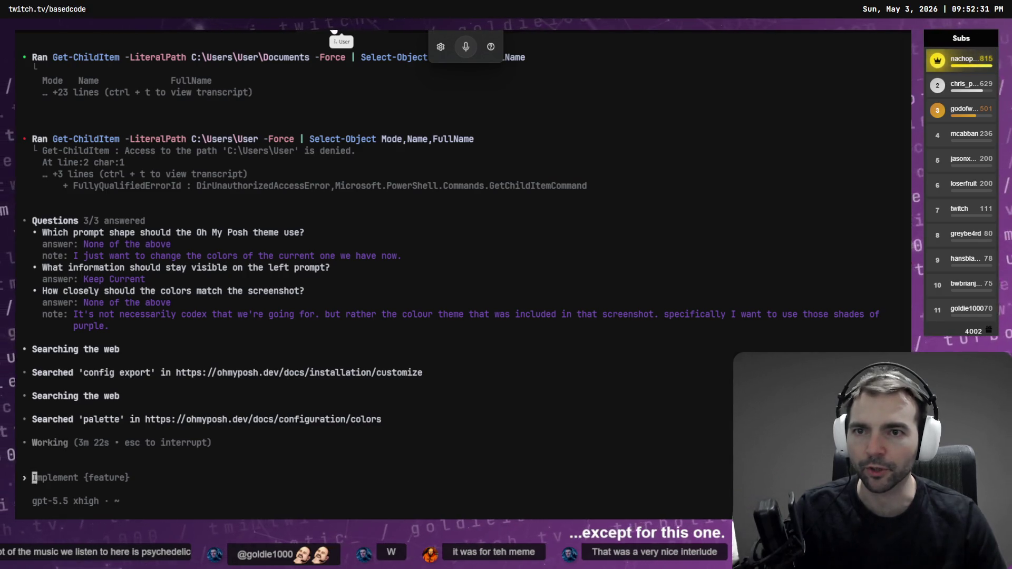
Step: Cycle to the NotMonsters Codex session, then switch to the Codex desktop app's Hunyuan thread
key(ctrl+Tab)
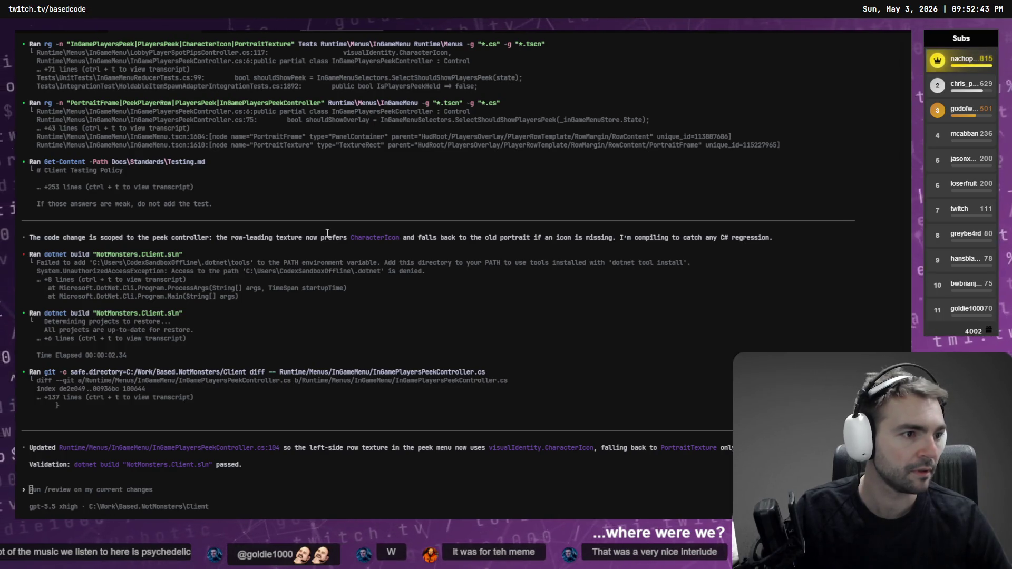
key(alt+Tab)
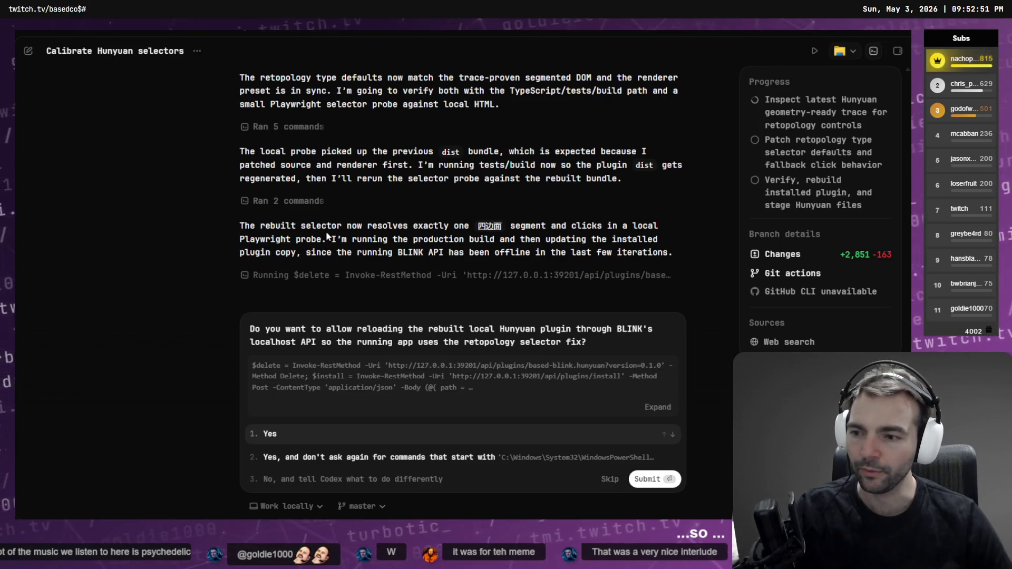
Step: Approve reloading the rebuilt Hunyuan plugin and send 'resume where you left off.'
key(Return)
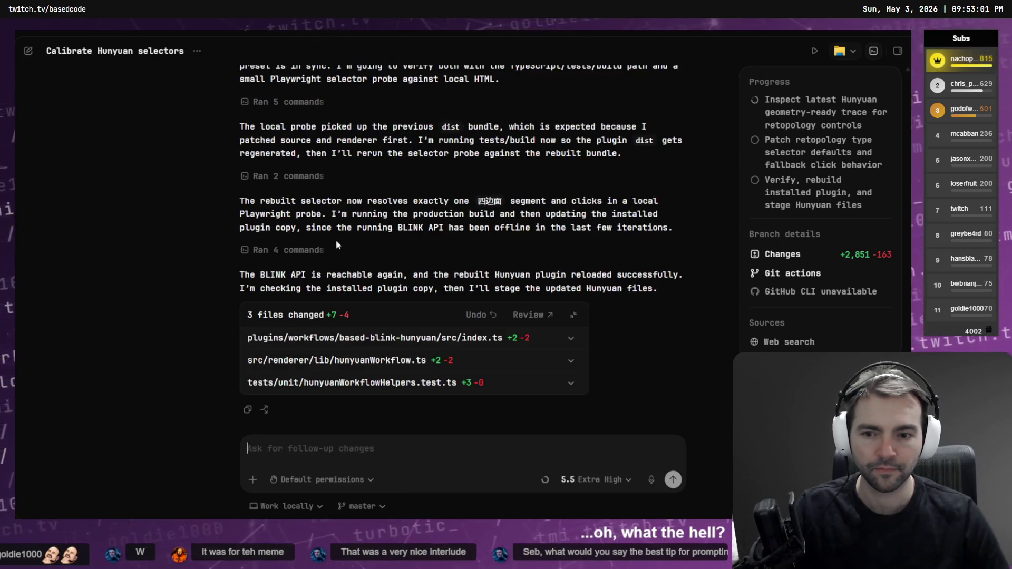
text(What)
key(BackSpace)
key(BackSpace)
key(BackSpace)
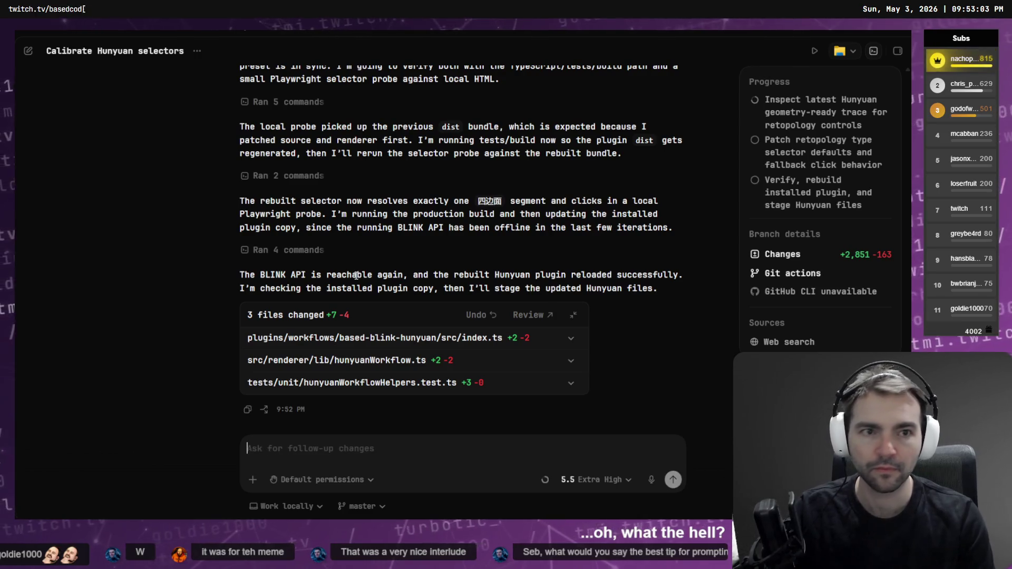
text(What were th)
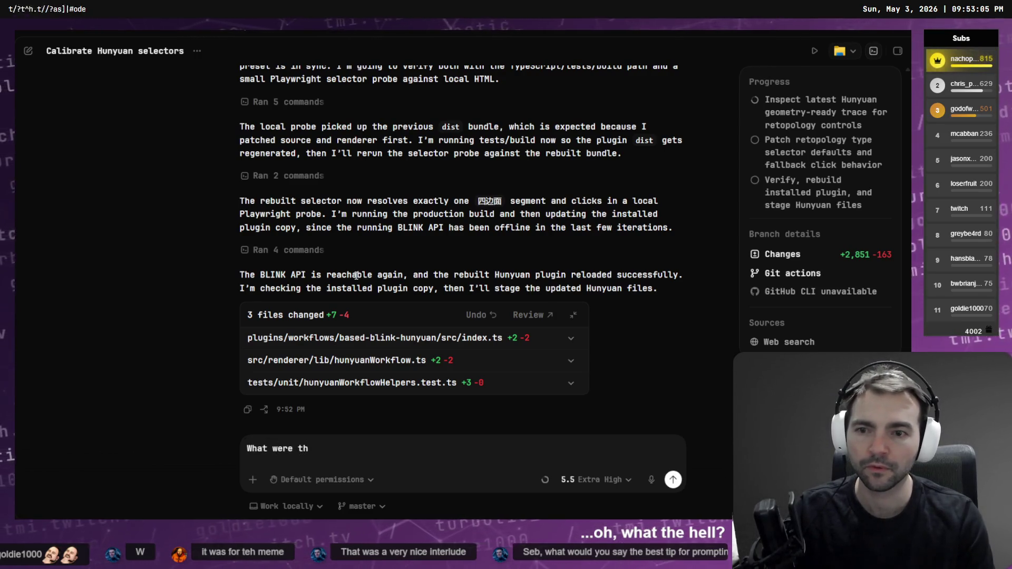
key(BackSpace)
key(BackSpace)
key(BackSpace)
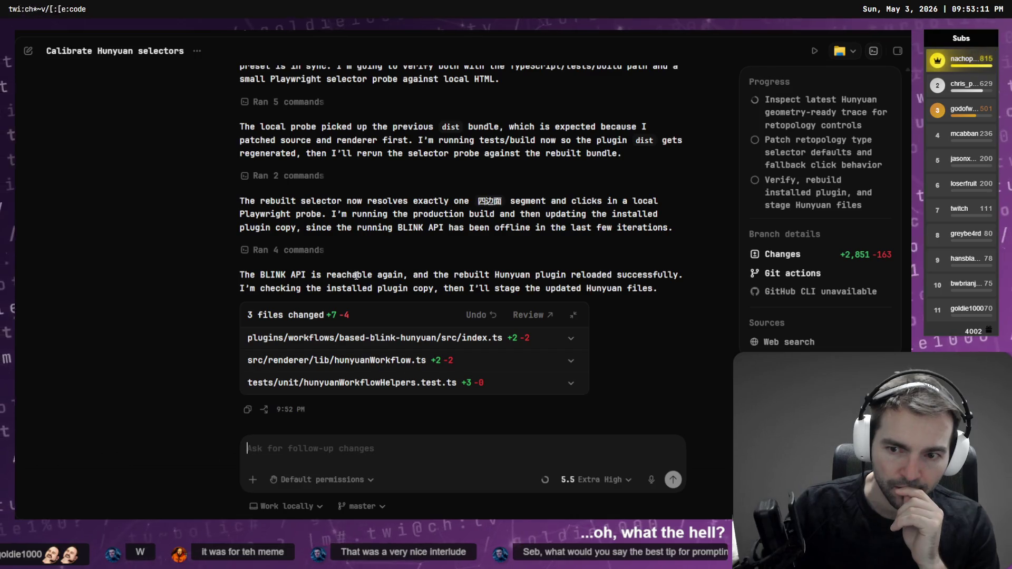
text(re)
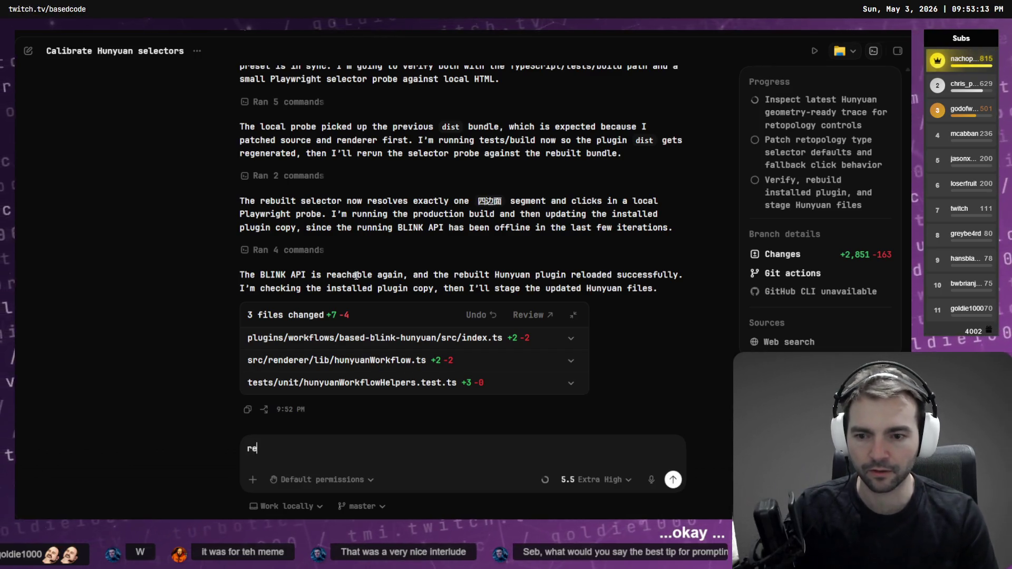
text(sume where you left off.)
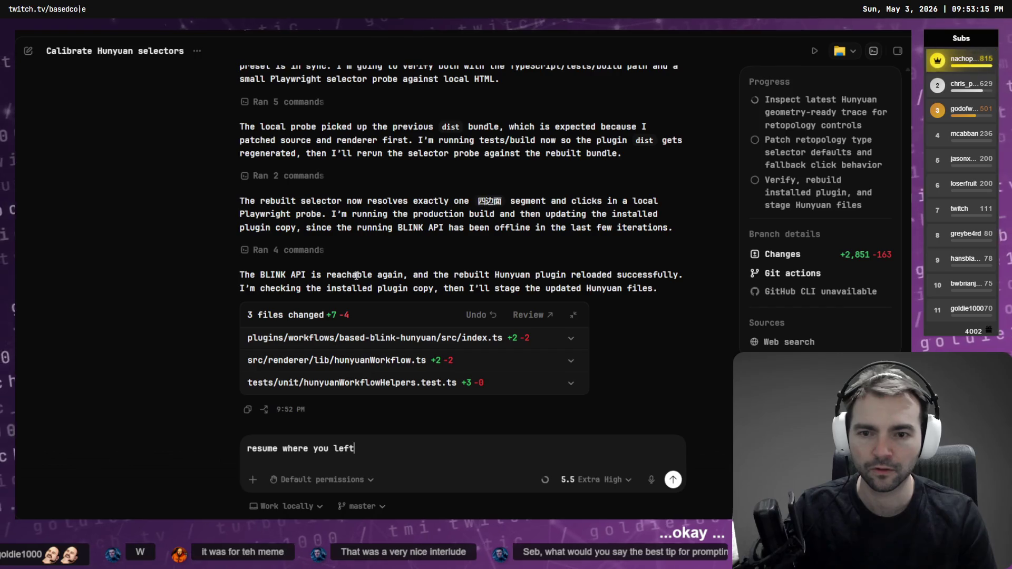
key(Return)
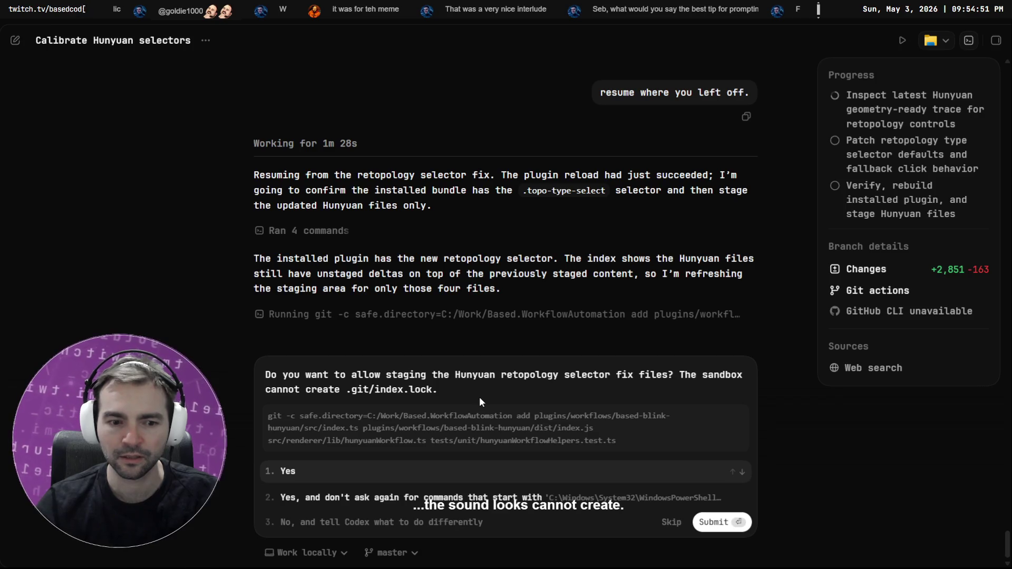
click(338, 552)
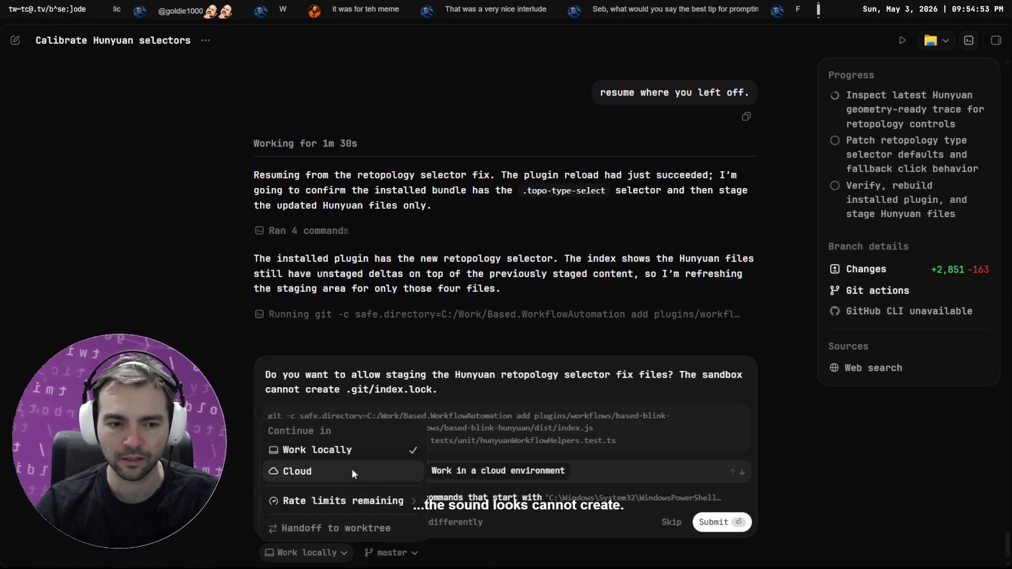
click(365, 453)
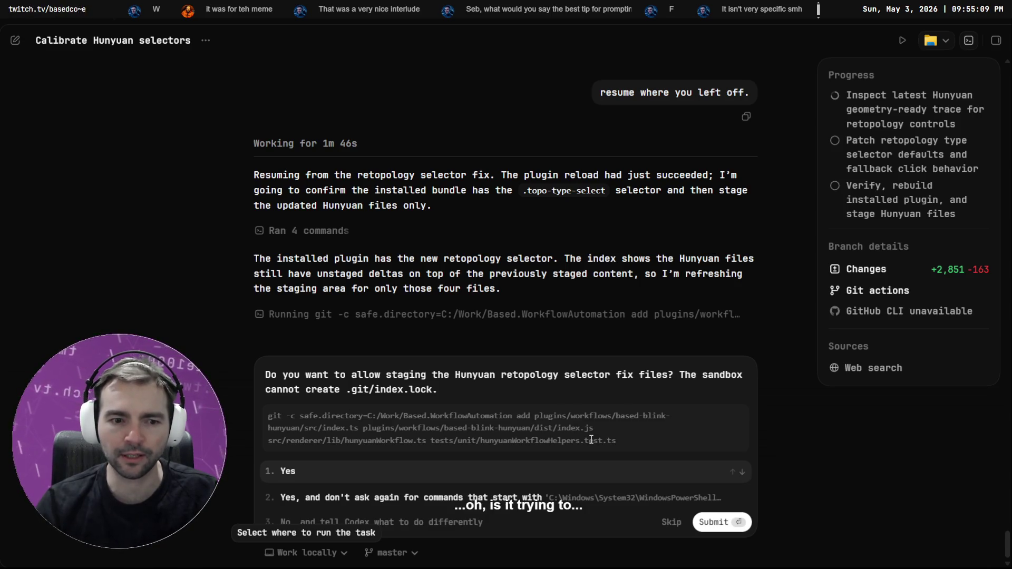
click(496, 522)
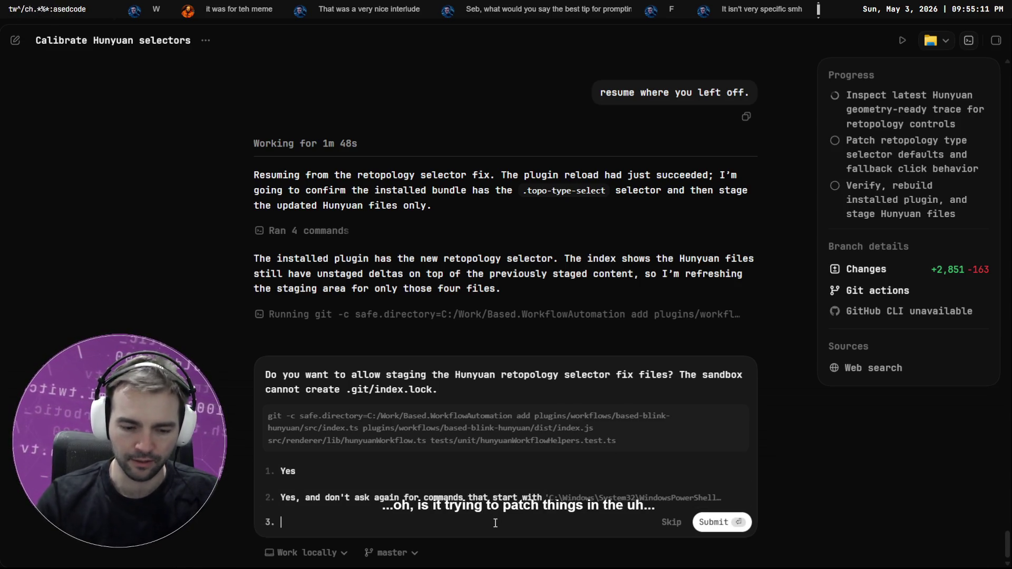
text(If there are things in )
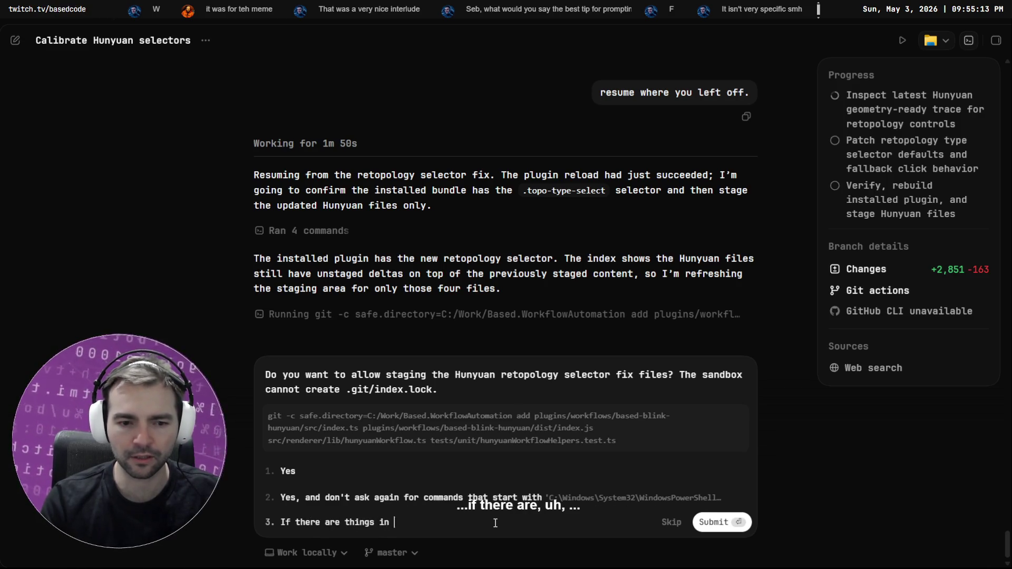
text(the plugin f)
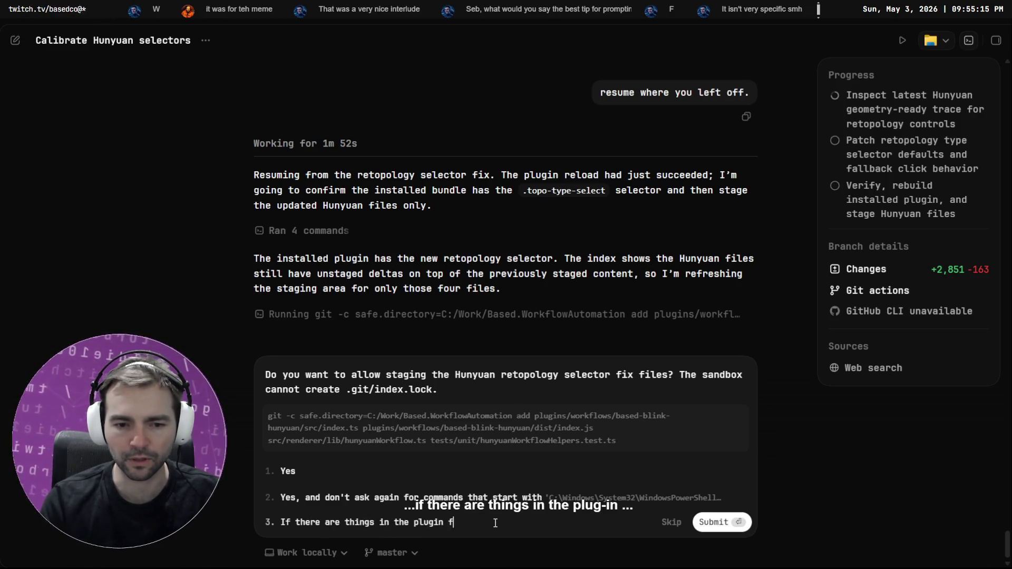
text(older, I)
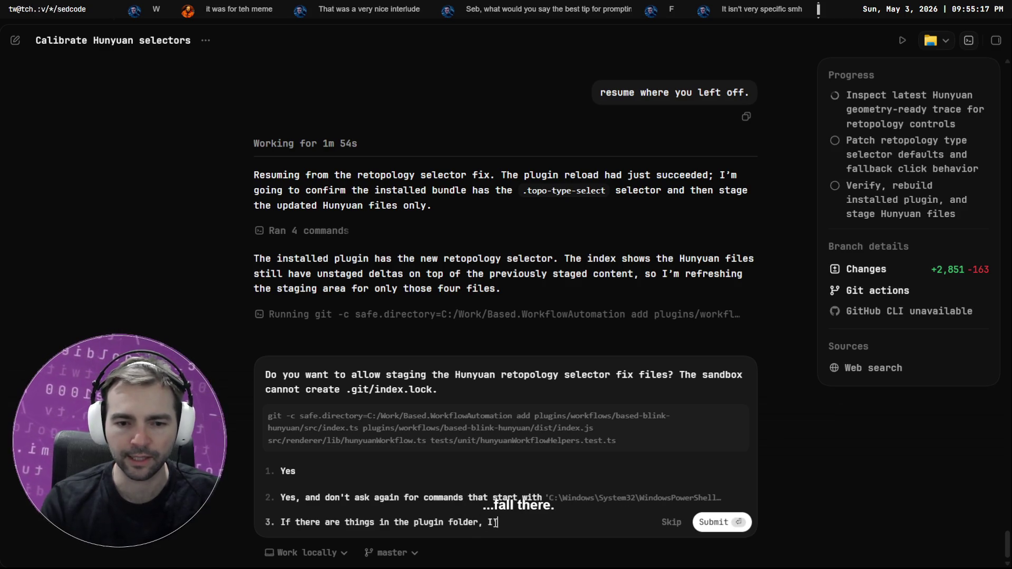
text('ll update the plubi)
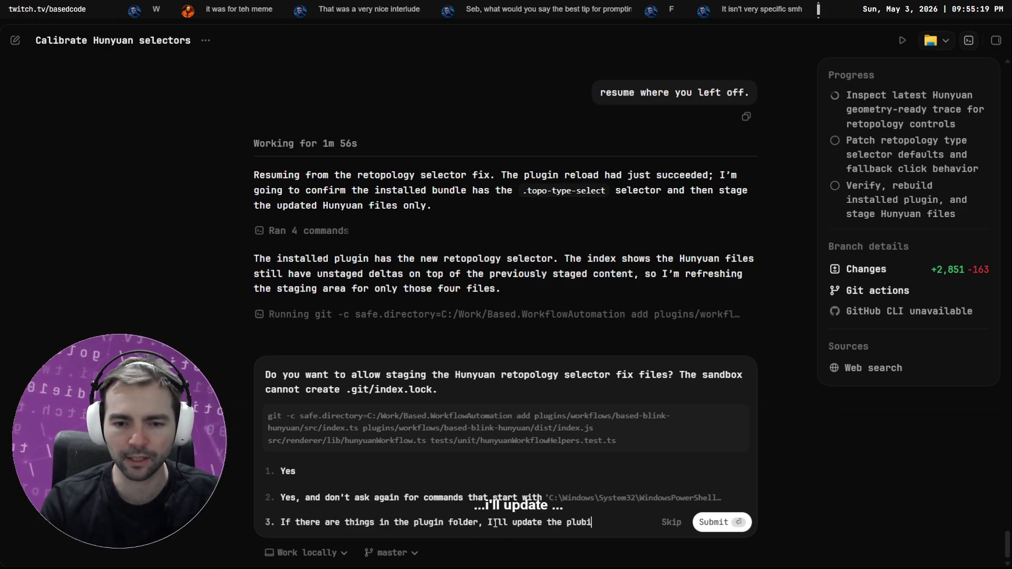
text(n)
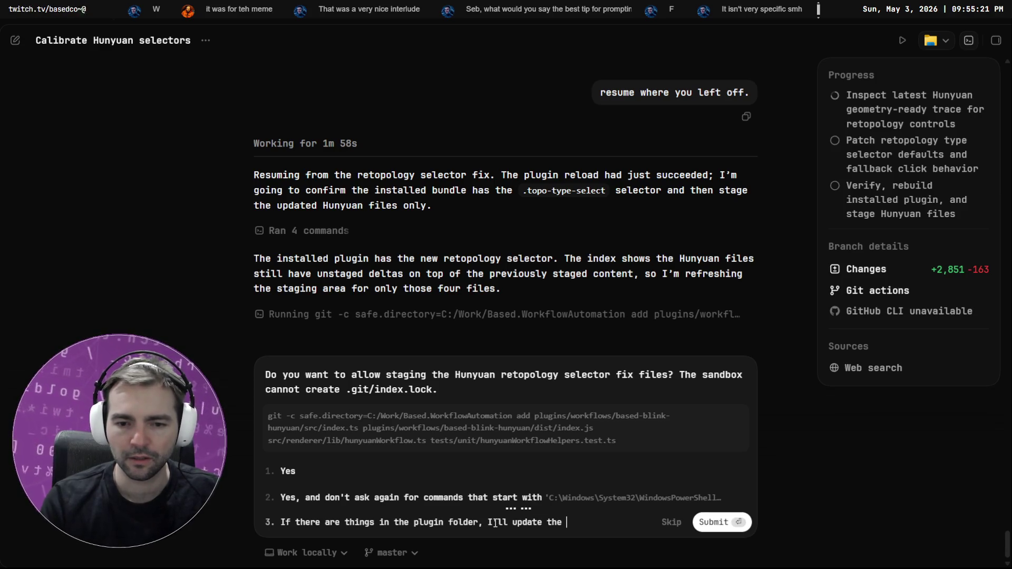
text(plugin with version from)
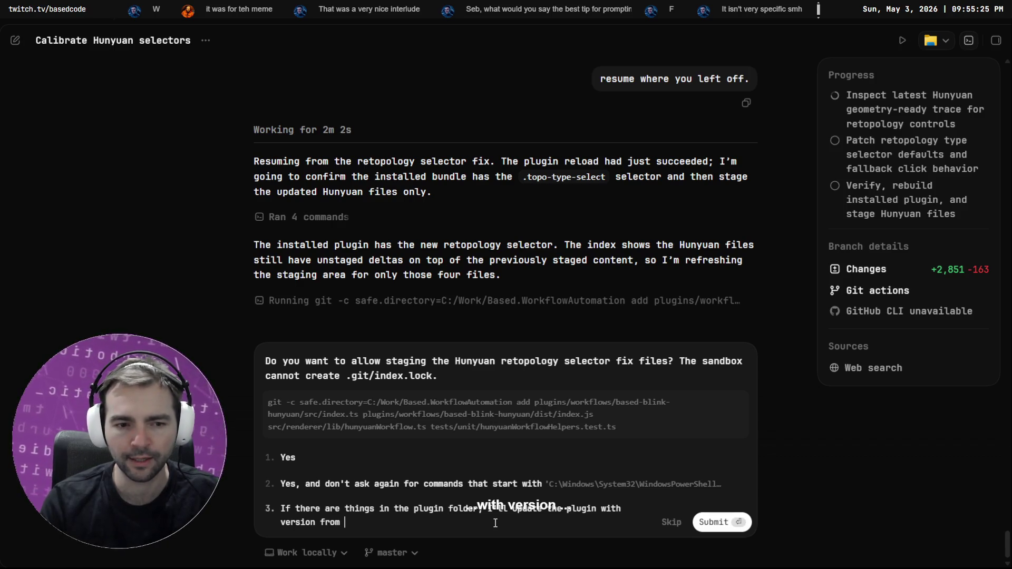
text(ou )
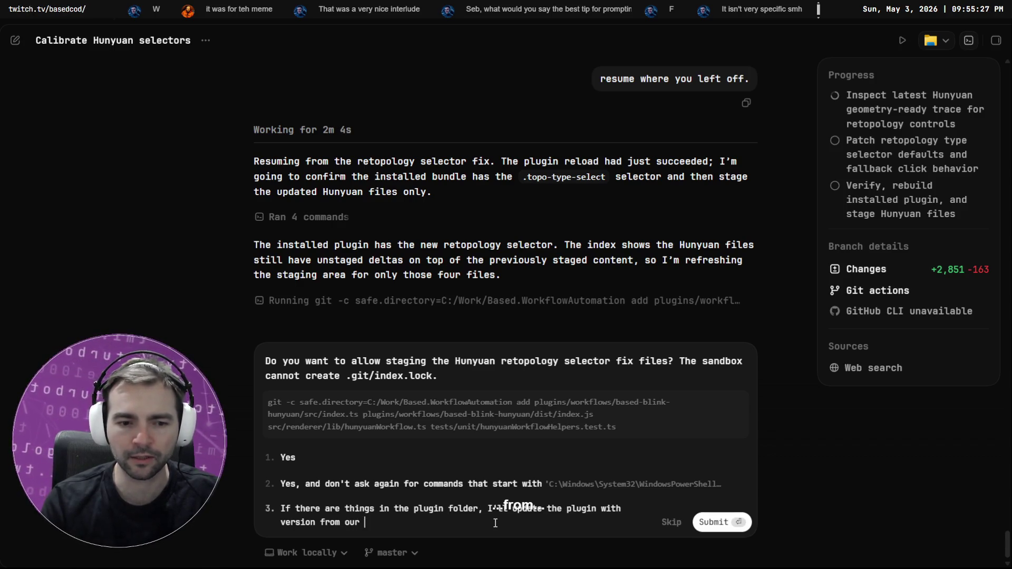
text(repoonce you're d)
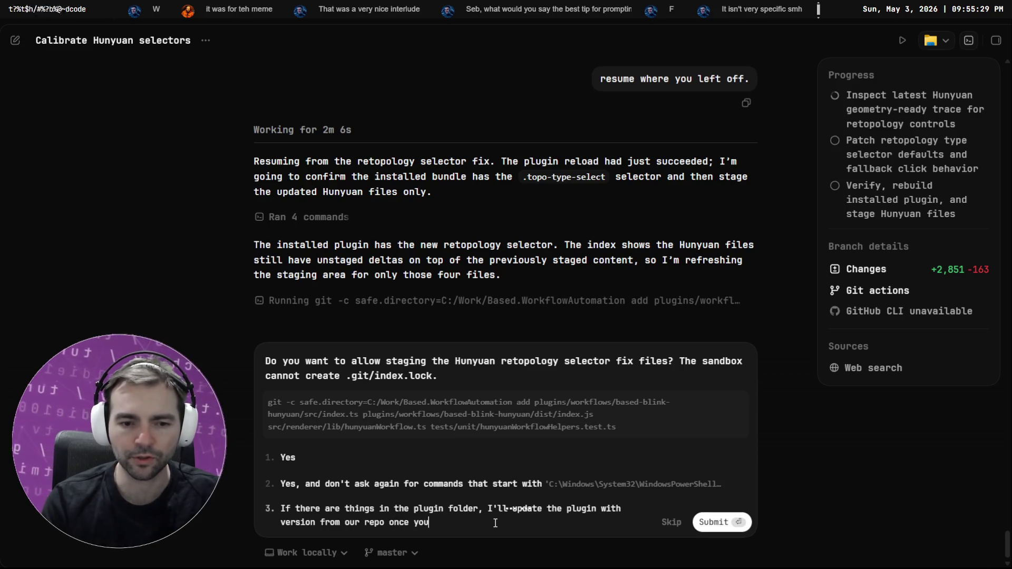
text(one.)
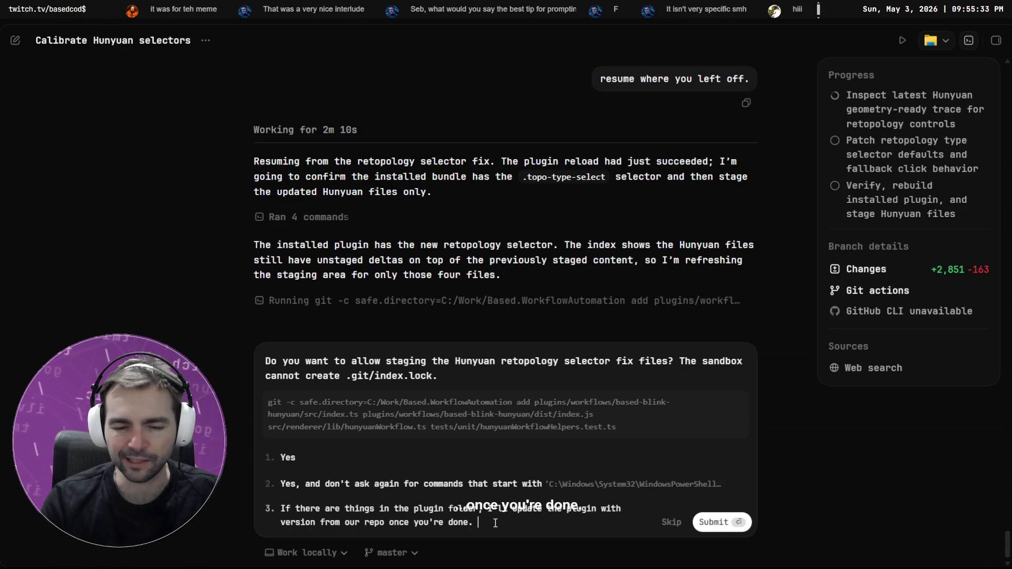
key(ctrl+a)
key(BackSpace)
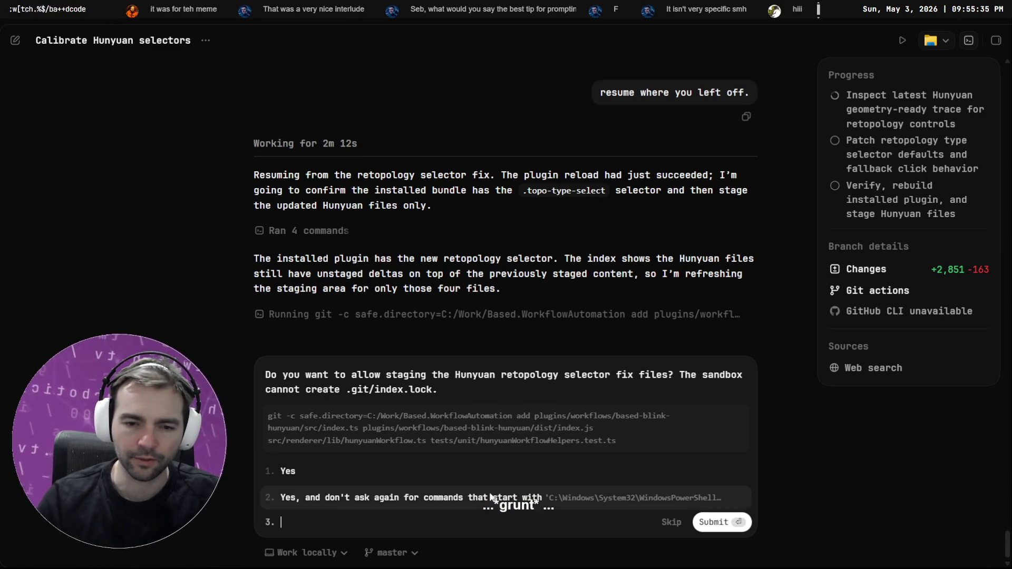
Step: Allow staging the Hunyuan files without future prompts, then switch to the Godot editor
click(522, 497)
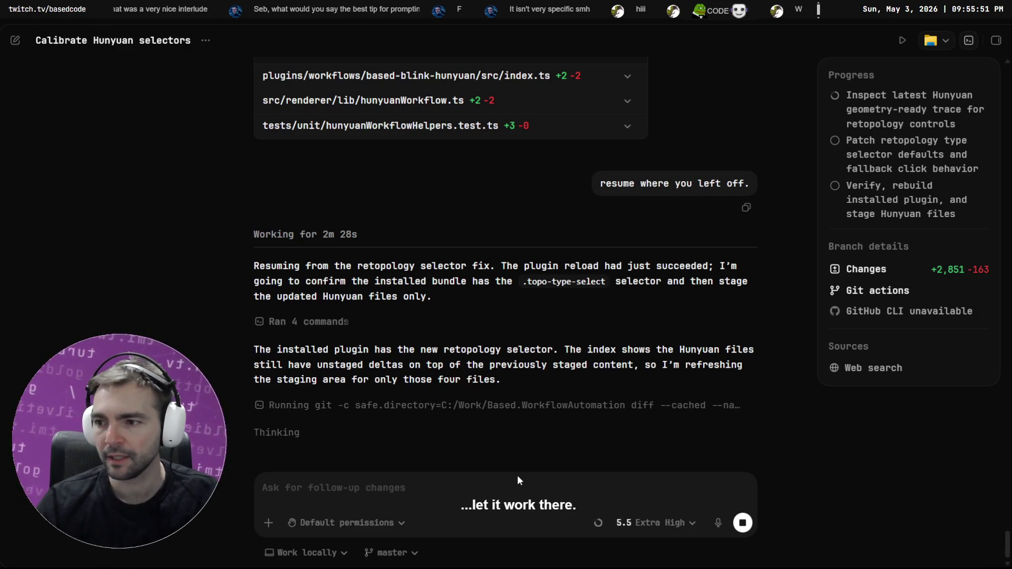
key(alt+Tab)
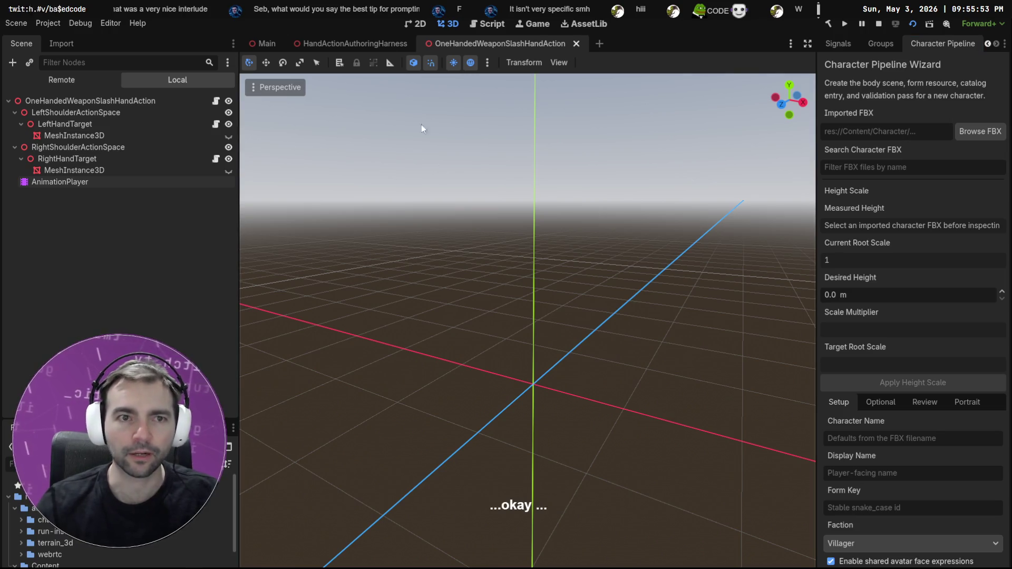
Step: Select the AnimationPlayer node and close the Character Pipeline dock
double_click(84, 182)
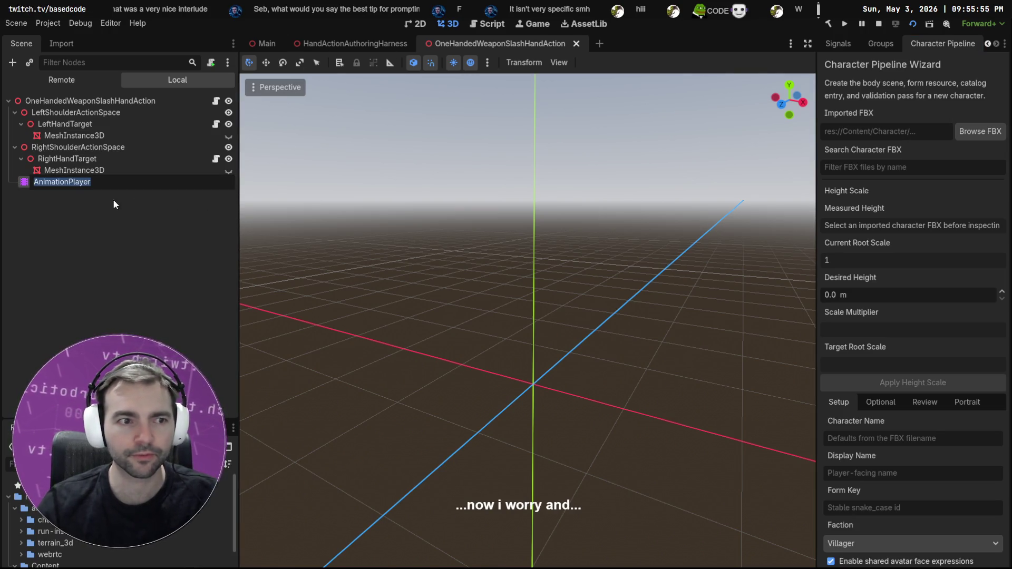
key(Escape)
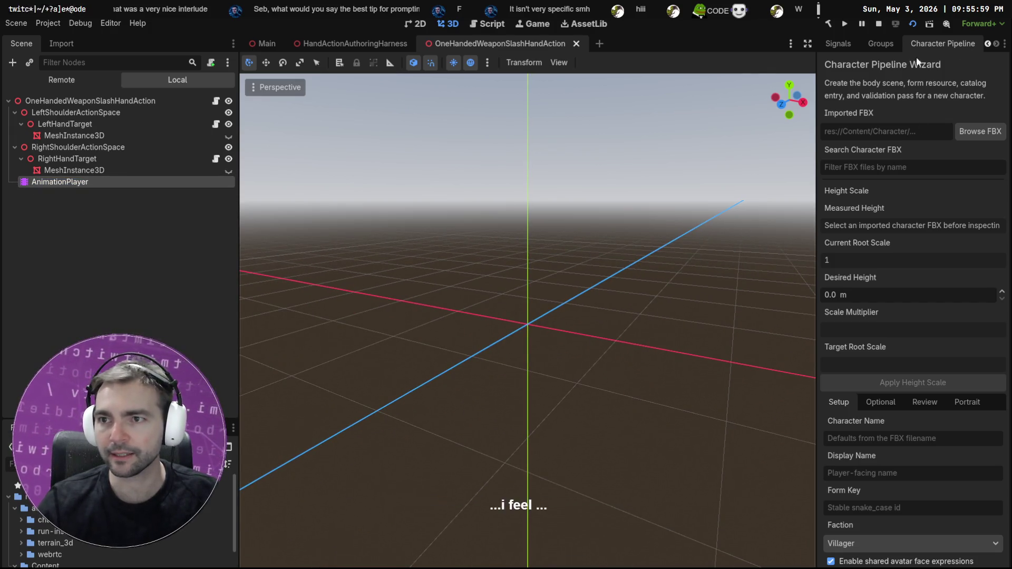
right_click(926, 43)
click(967, 130)
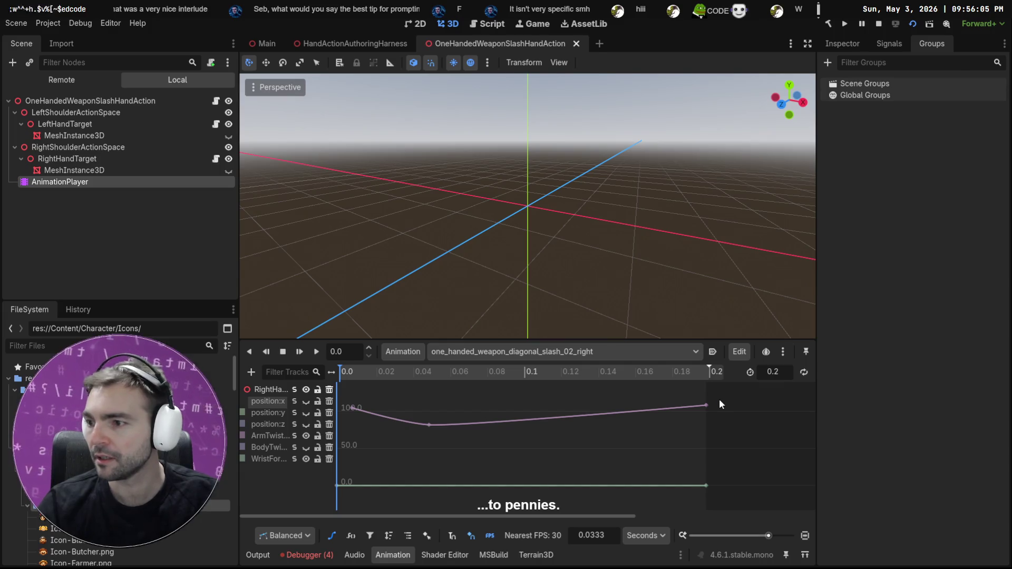
Step: Tile the harness window beside Godot, then return Godot to full screen
key(alt+Tab)
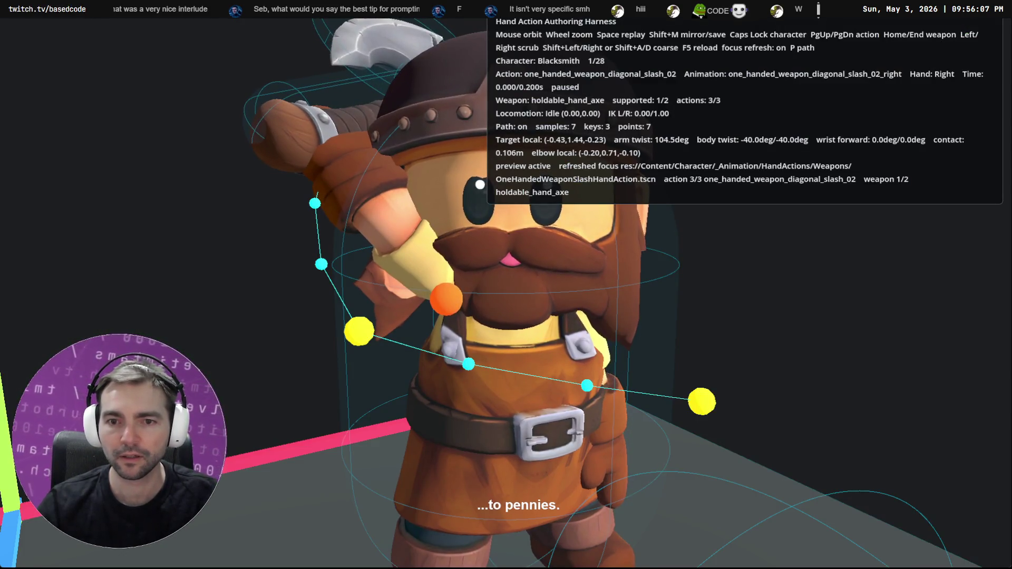
key(super+Right)
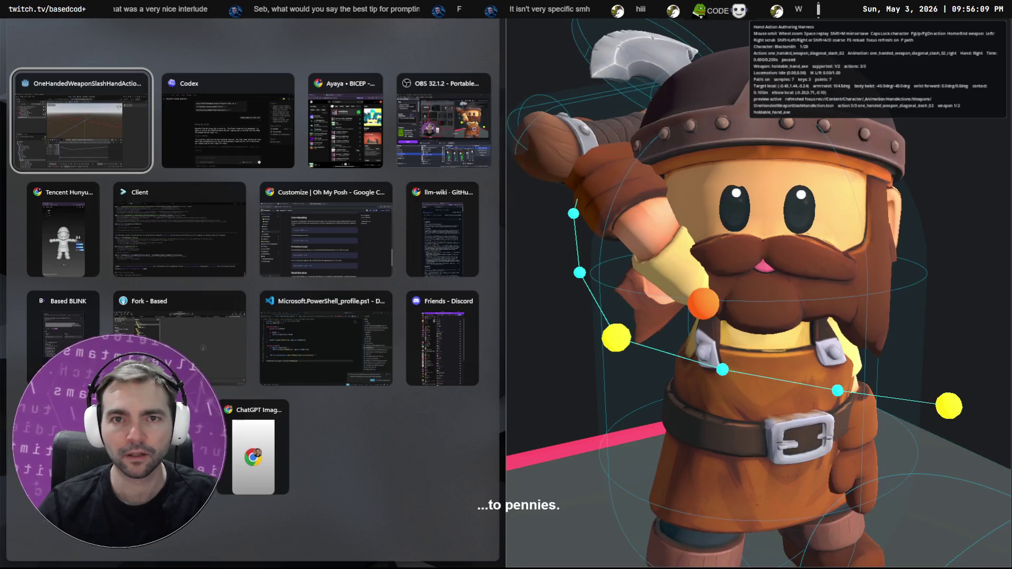
key(Return)
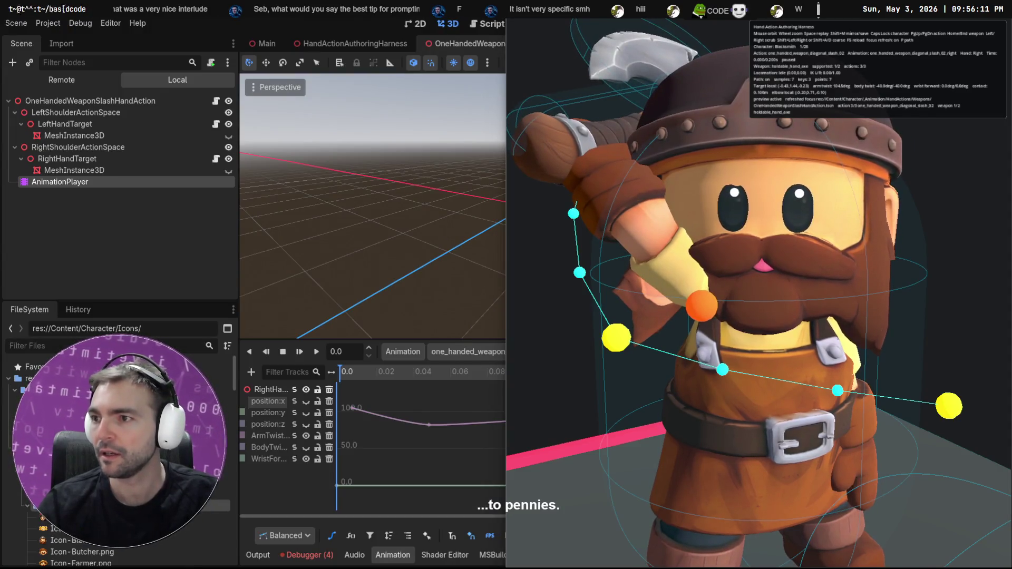
key(super+Up)
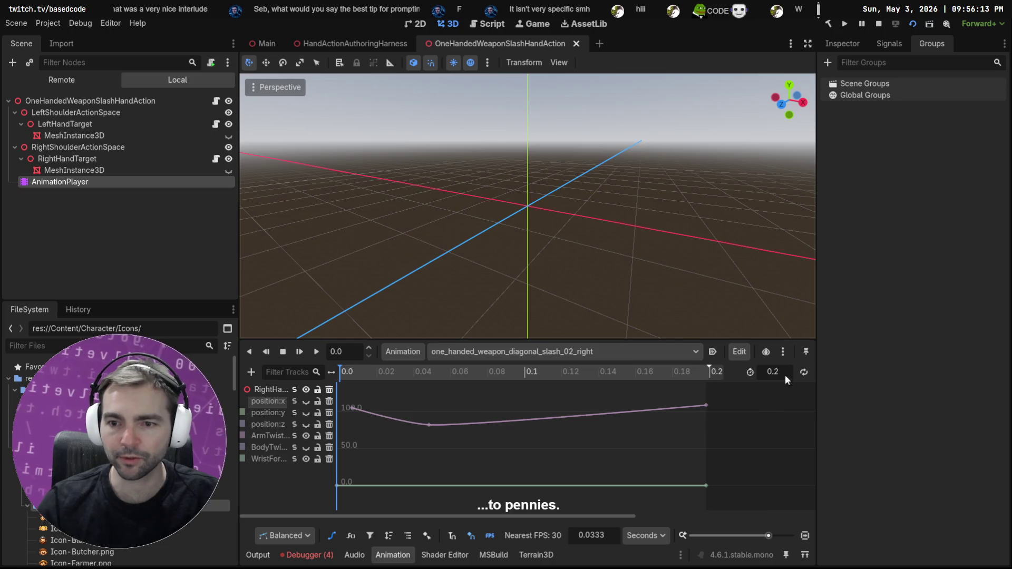
Step: Pin the animation panel to AnimationPlayer, make the curve panel taller, and hide the side docks
click(783, 351)
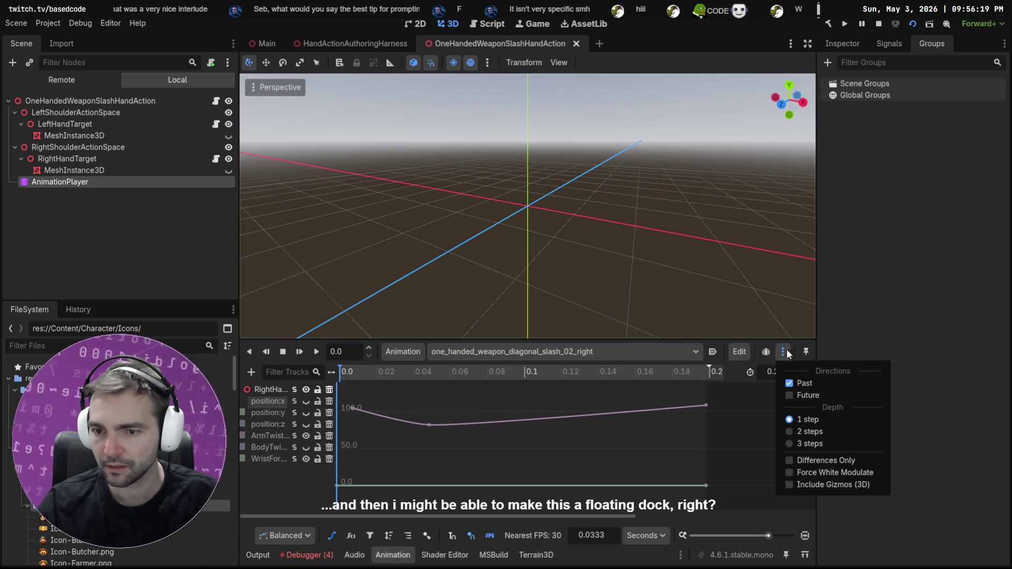
click(806, 353)
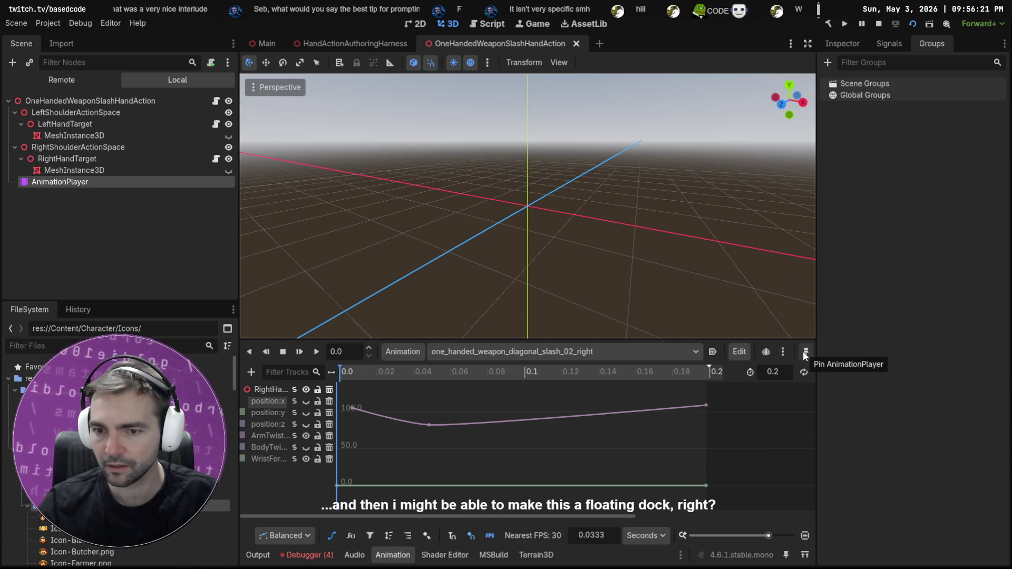
click(806, 353)
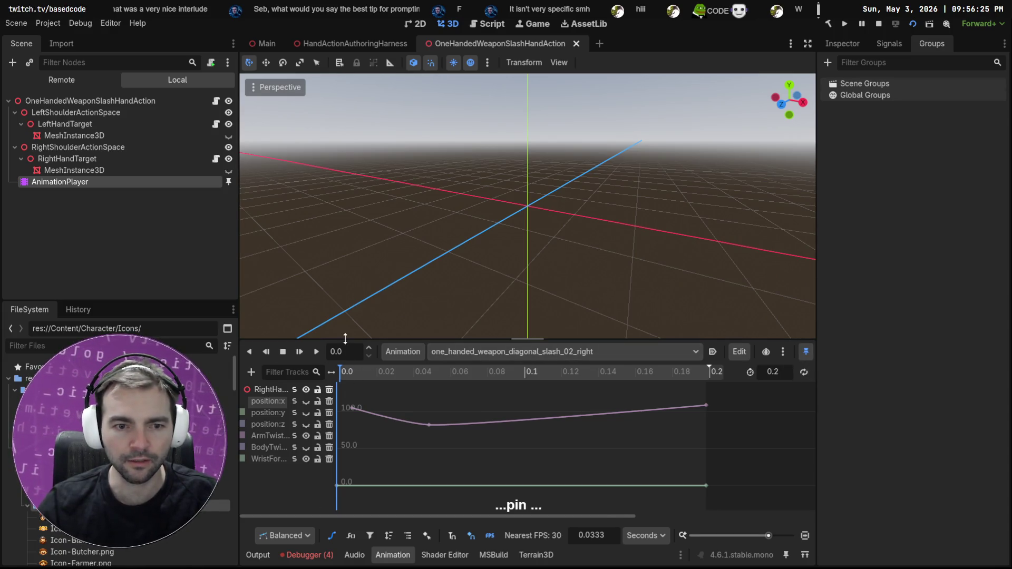
drag(346, 340, 382, 170)
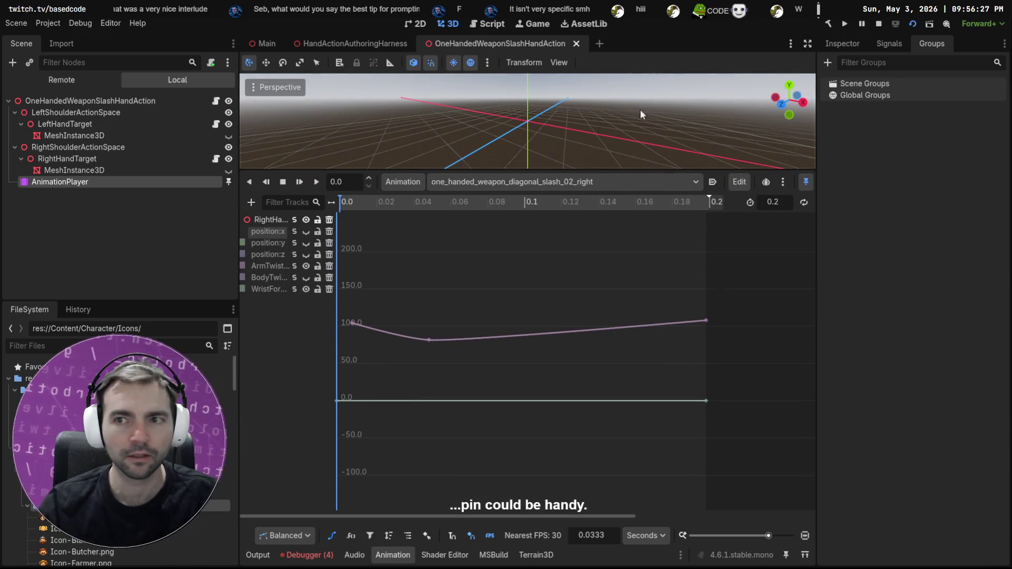
click(809, 43)
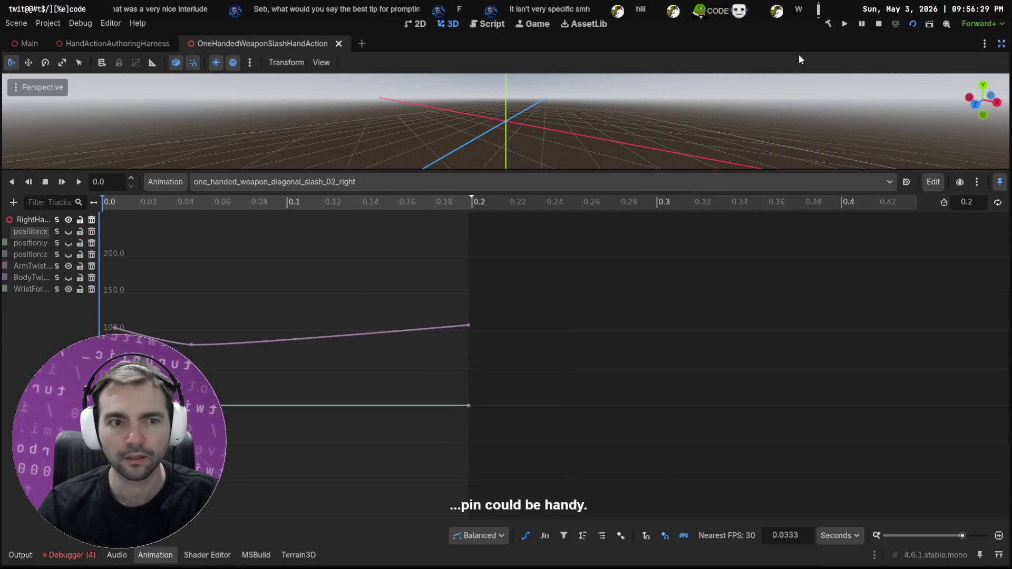
Step: Snap Godot left beside the NotMonsters game window, then bring the Codex terminal forward
key(super+Left)
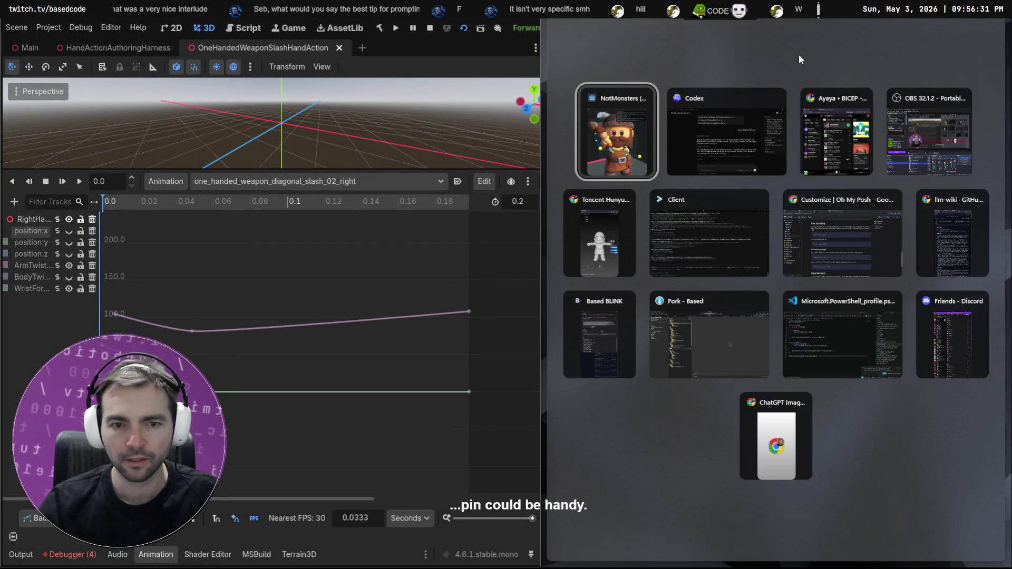
key(Return)
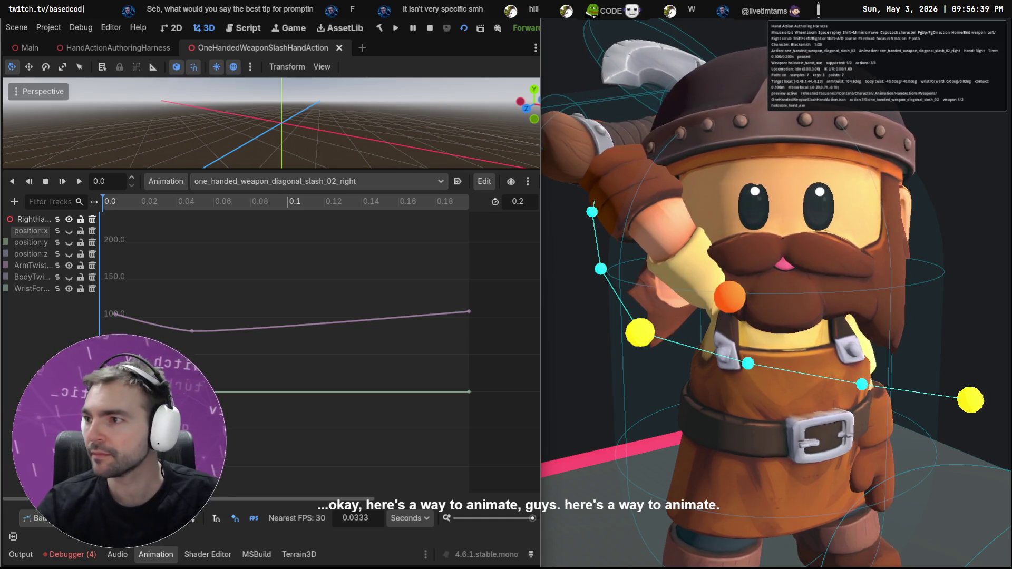
key(alt+Tab)
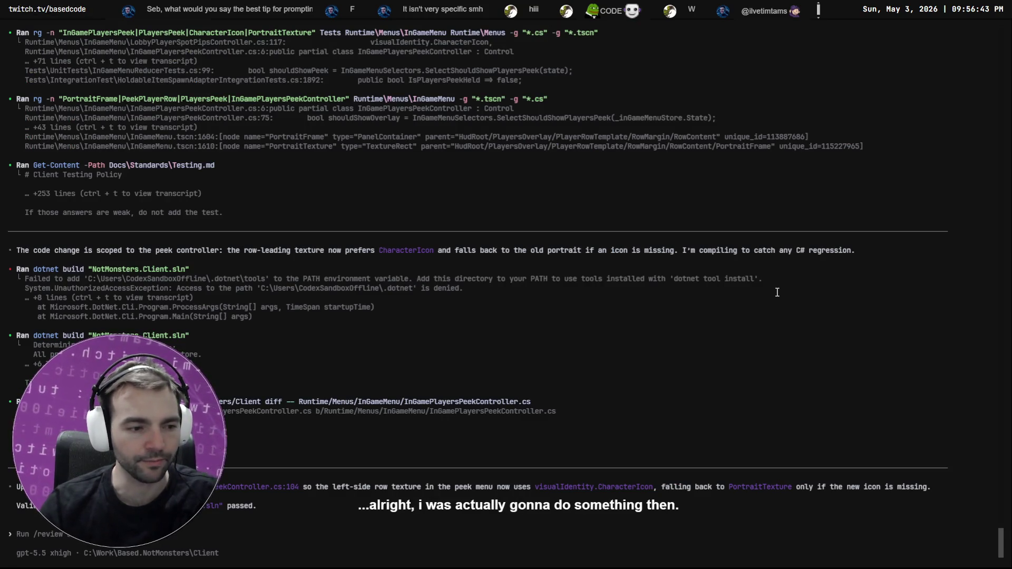
key(alt+Tab)
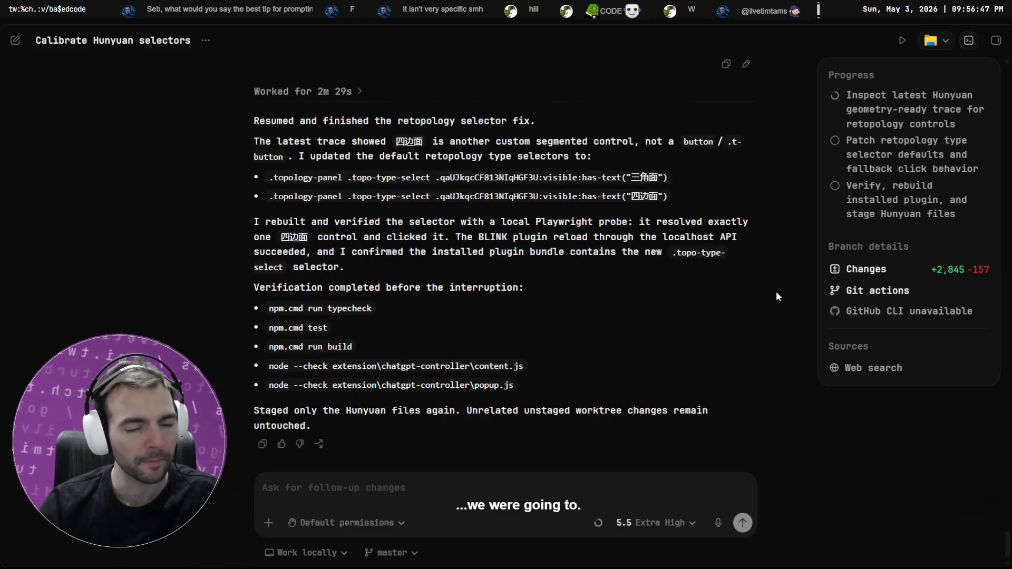
key(alt+Tab)
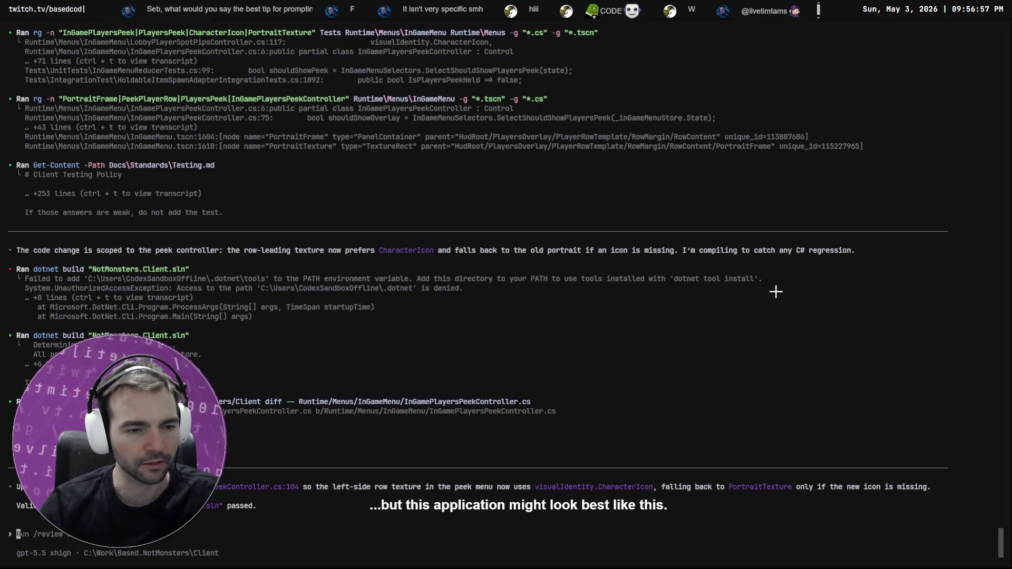
key(alt+Tab)
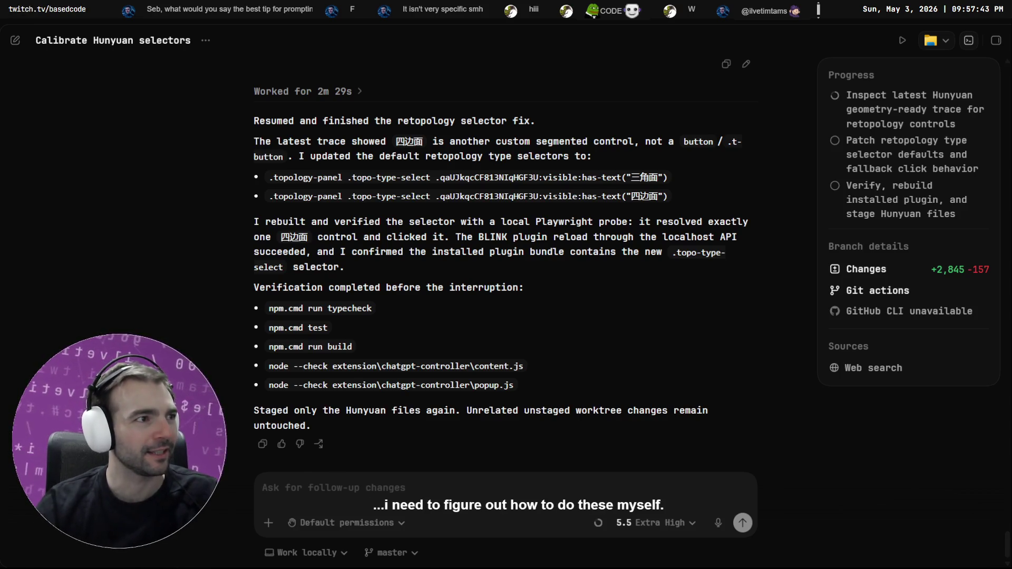
click(407, 489)
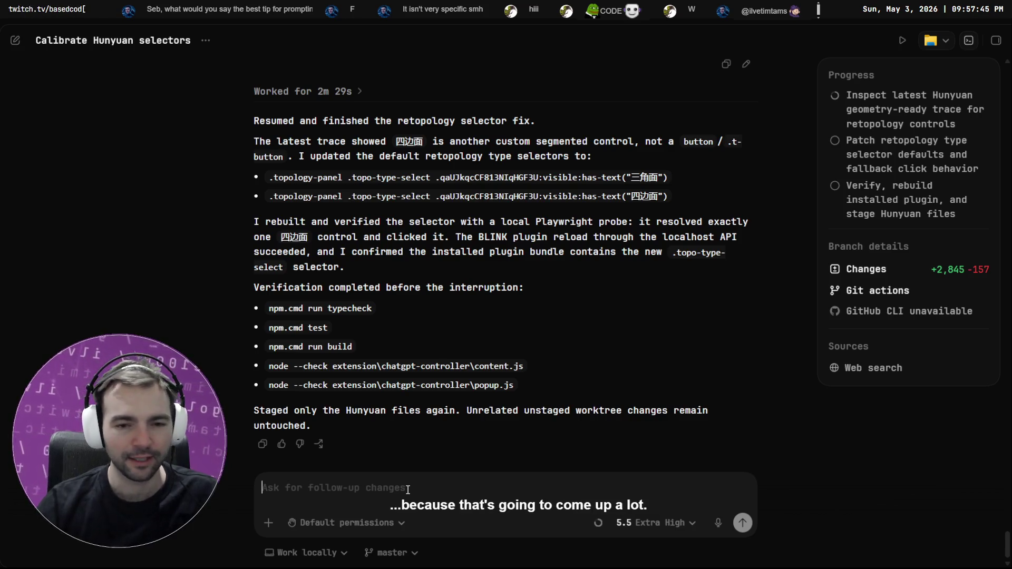
key(alt+Tab)
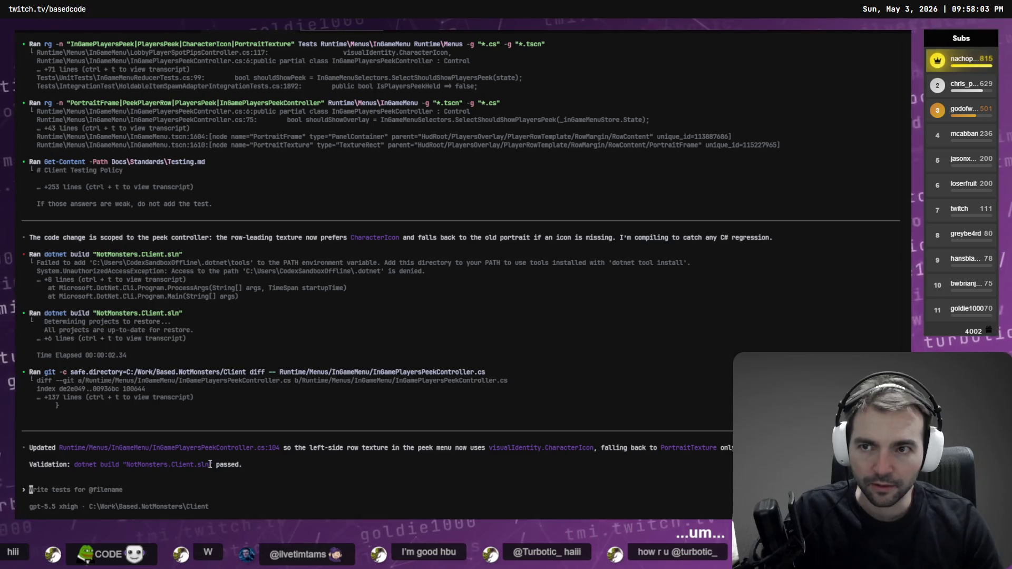
Step: Exit Codex, relaunch it with a 'sessions' prompt, and interrupt that request
key(ctrl+c)
key(ctrl+c)
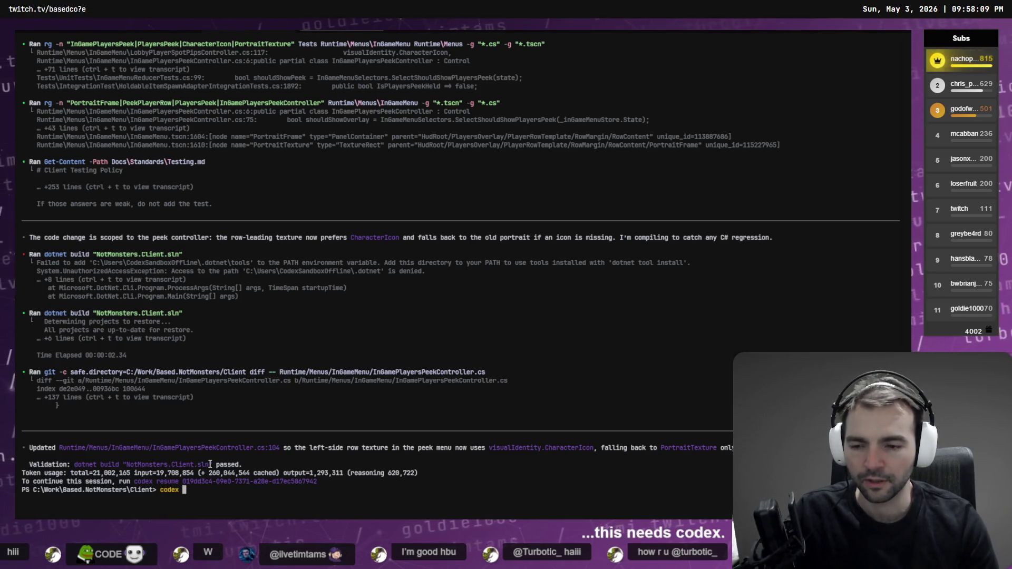
text(sessions)
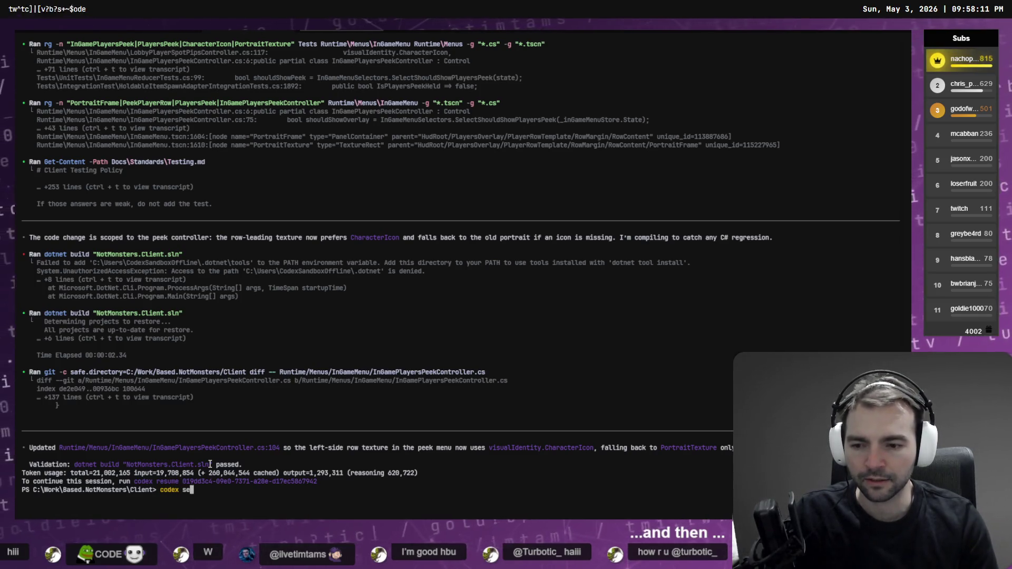
key(Return)
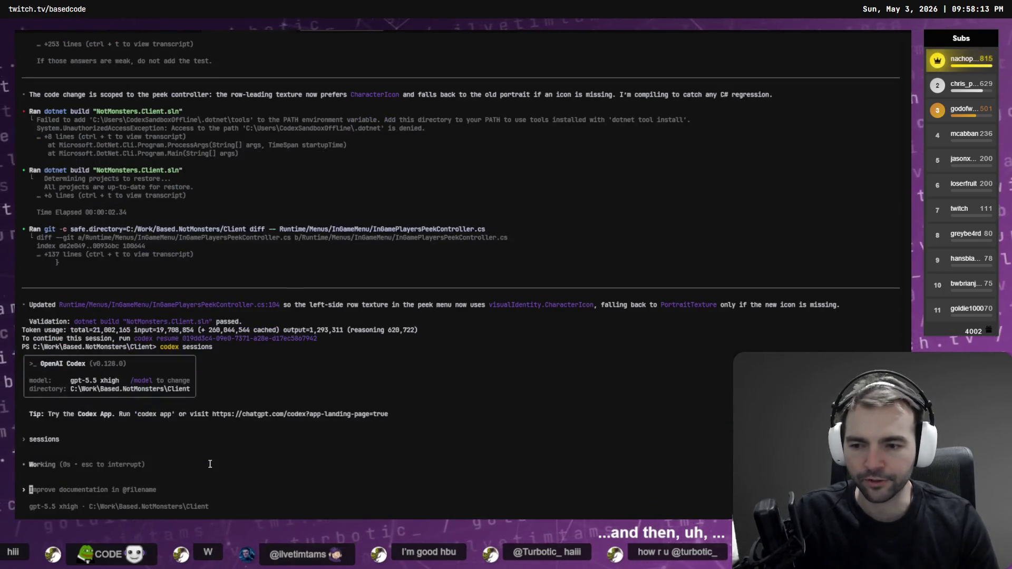
key(Escape)
Step: Run /resume to list the saved Codex sessions
text(/sess)
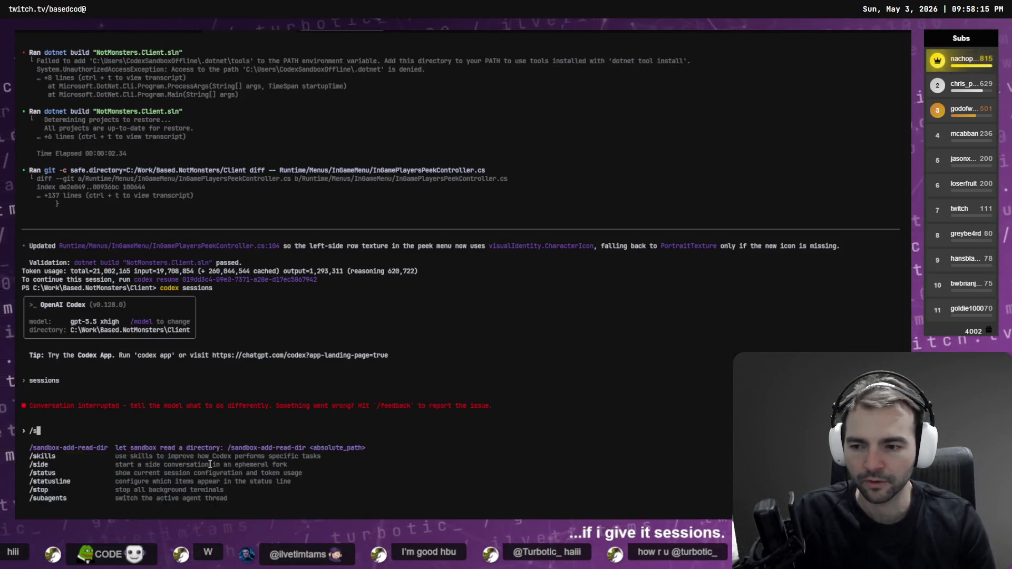
key(BackSpace)
key(BackSpace)
key(BackSpace)
text(resume)
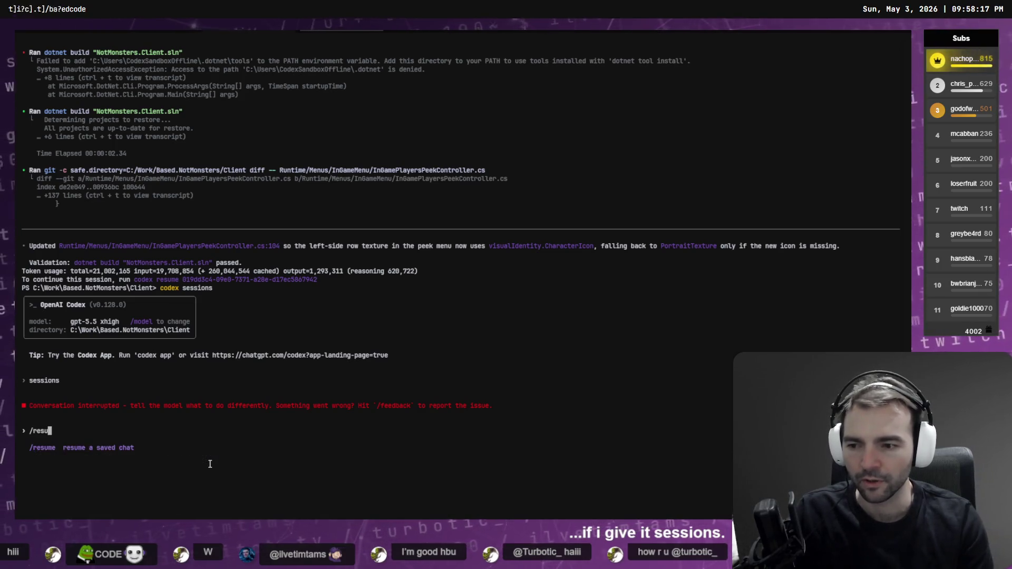
key(Return)
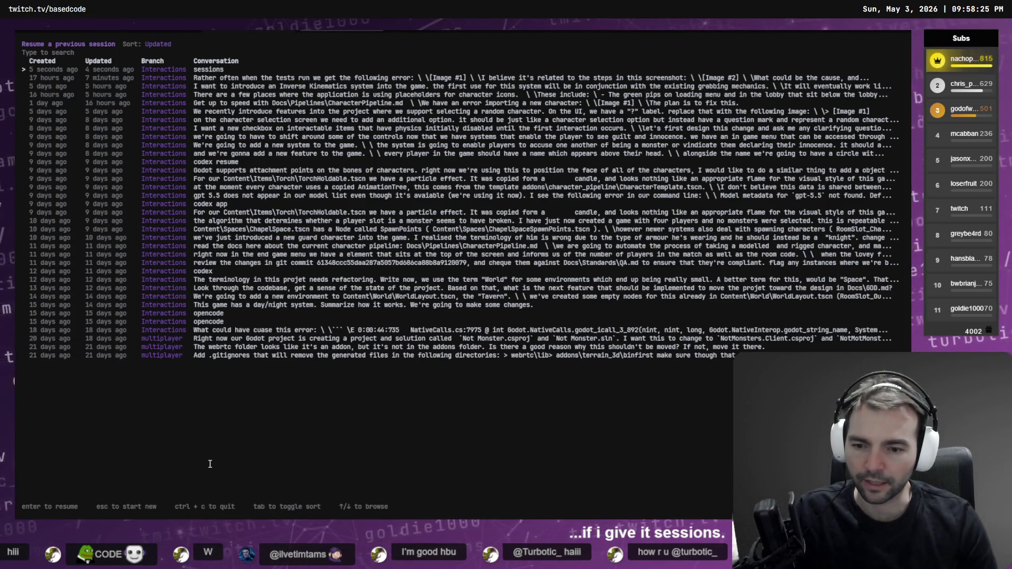
Step: Toggle the picker sort between Created and Updated, then resume the newest (current) session
key(Tab)
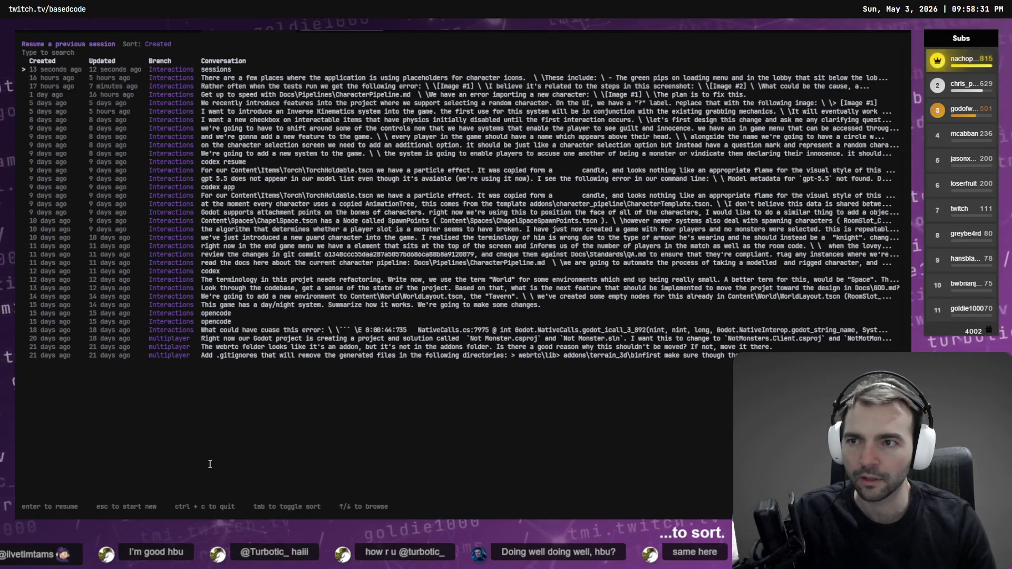
key(Tab)
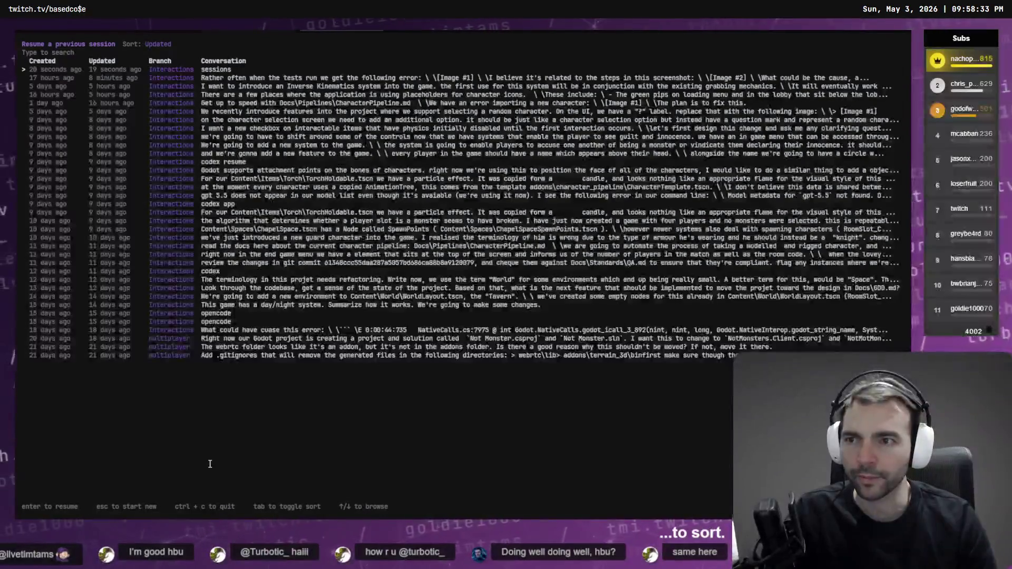
key(Down)
key(Down)
key(Down)
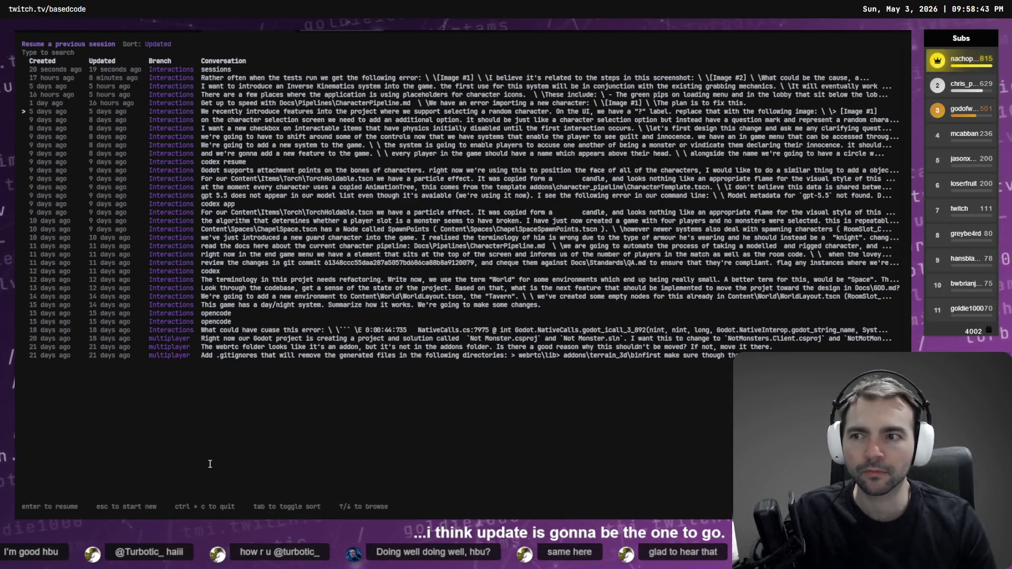
key(Tab)
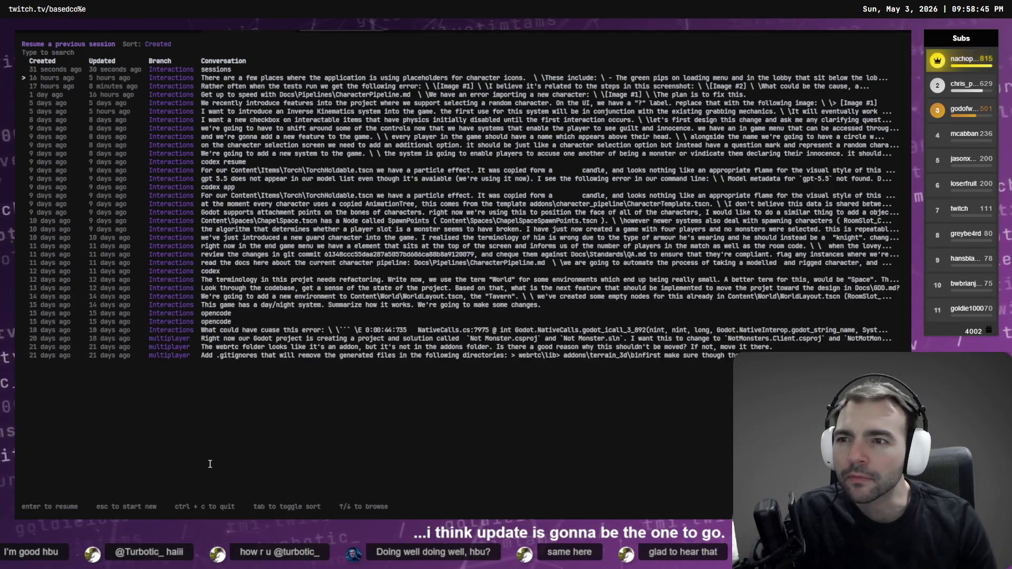
key(Up)
key(Up)
key(Up)
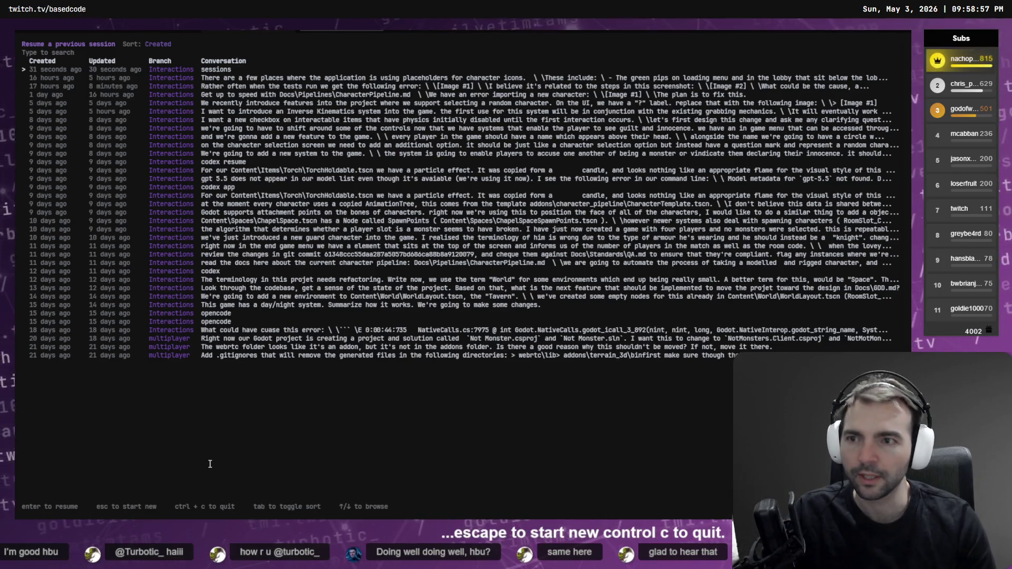
key(Return)
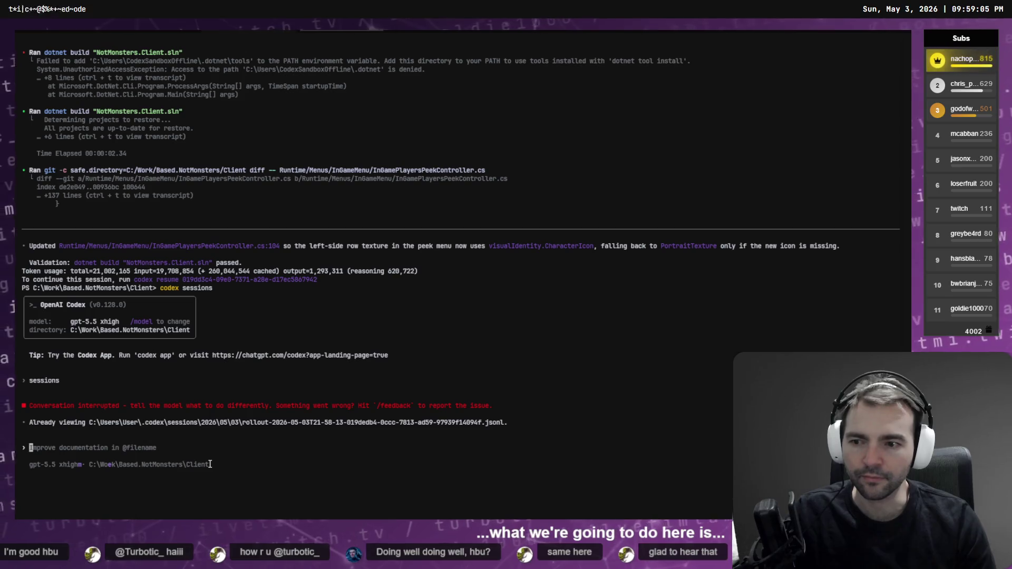
Step: Rename the Codex thread to 'Animation Tooling Tweaks', then switch over to Godot
text(/re)
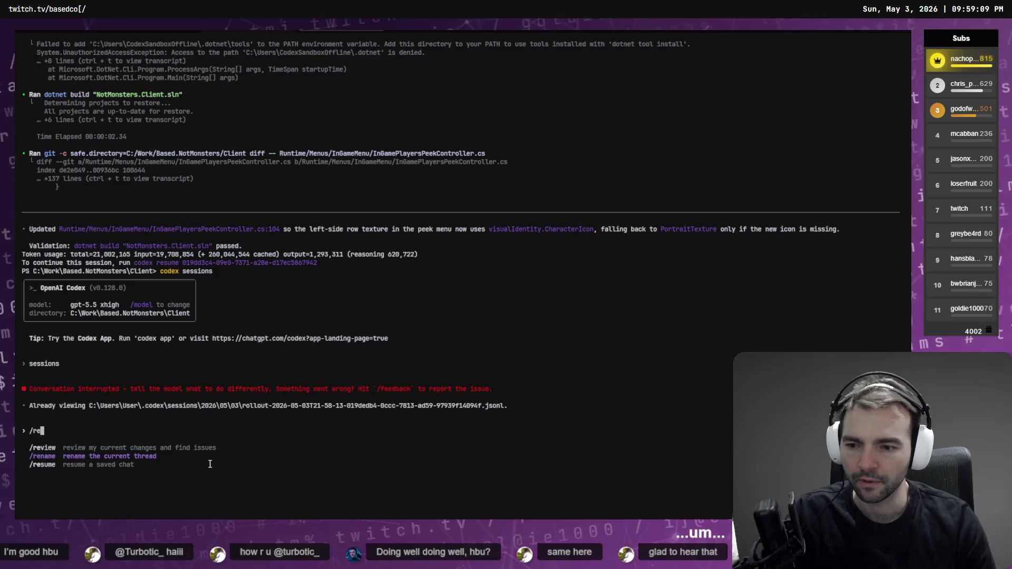
key(Return)
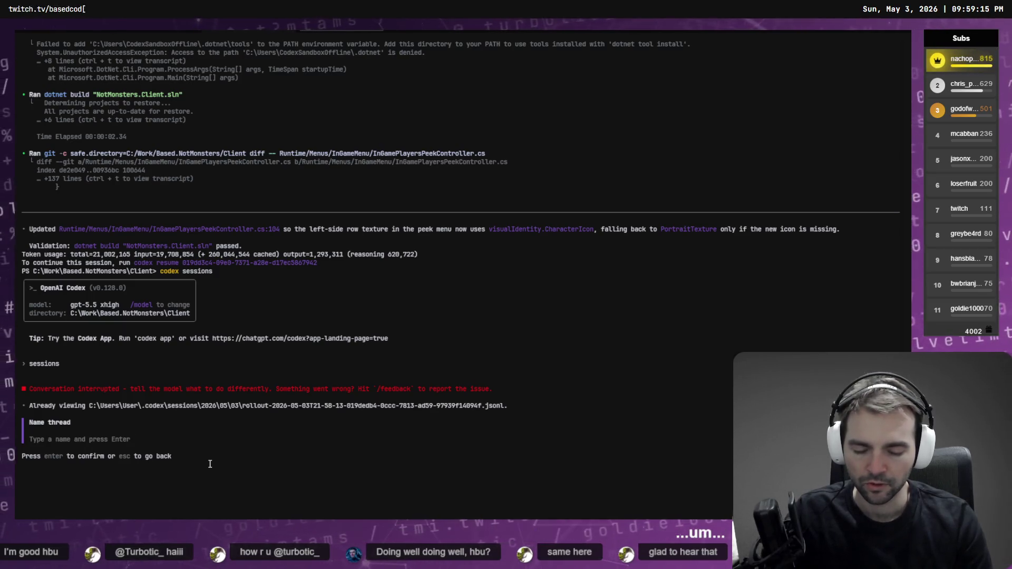
text(Animation Tooling T)
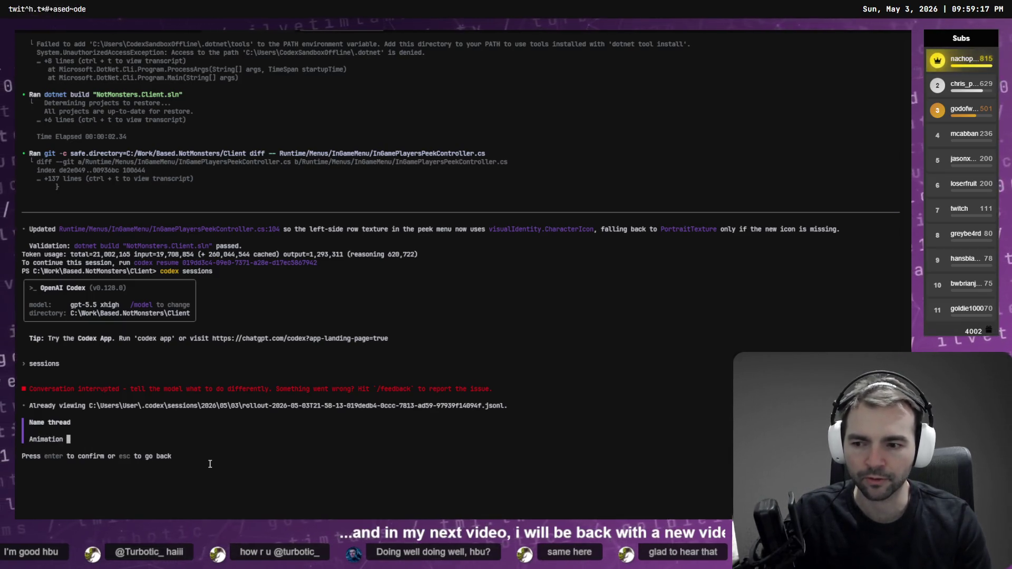
text(weaks)
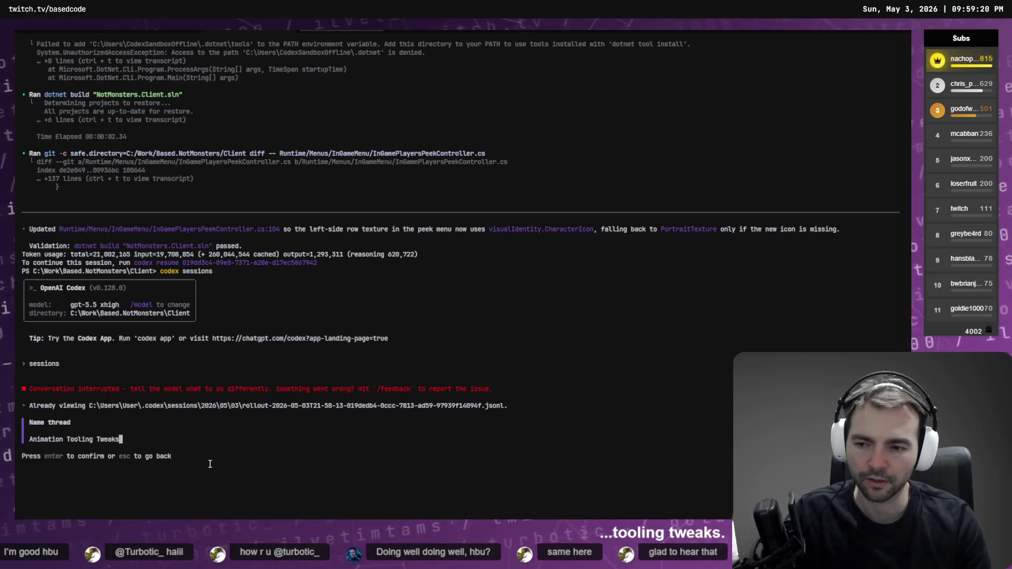
key(Return)
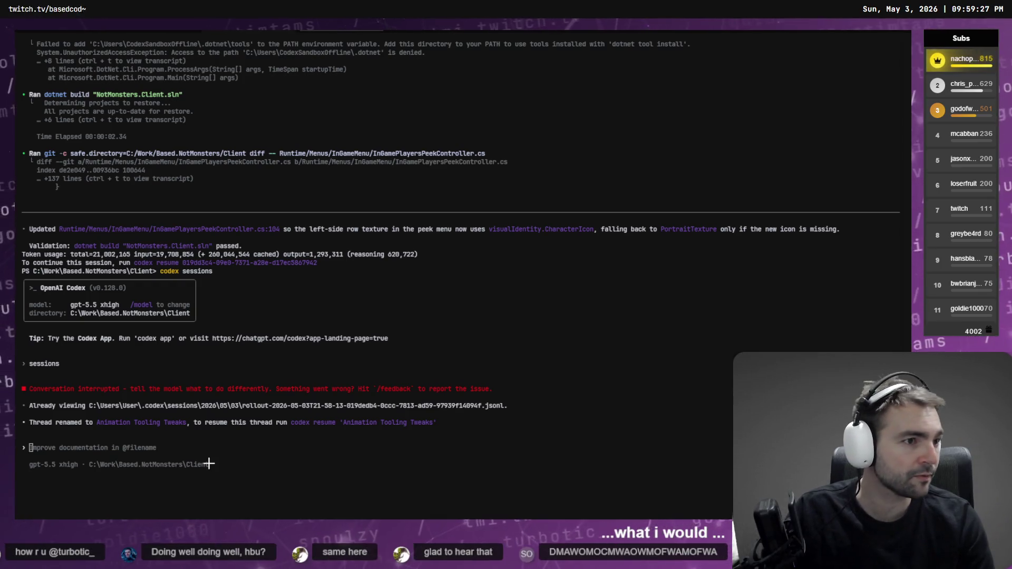
key(alt+Tab)
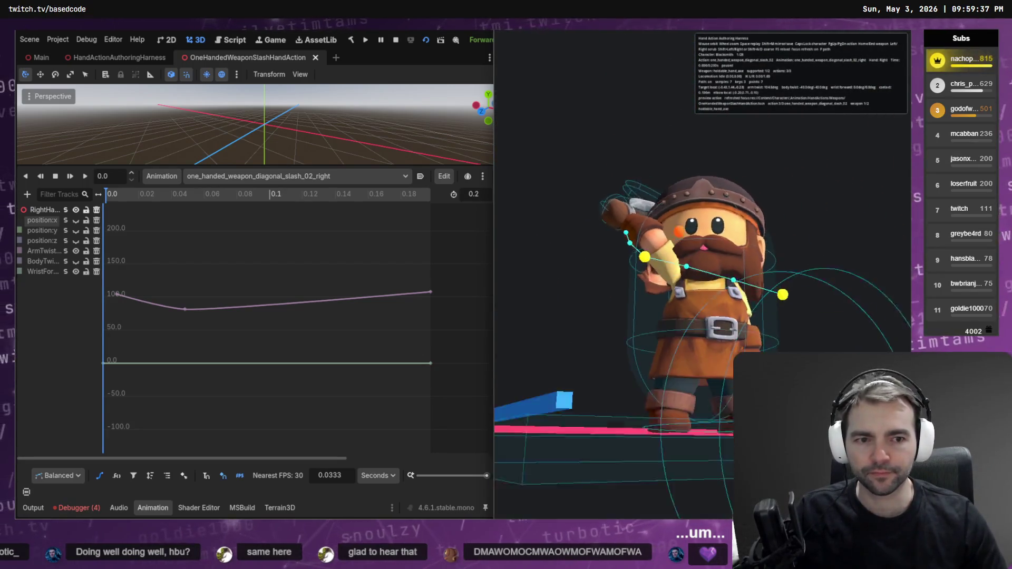
key(alt+Tab)
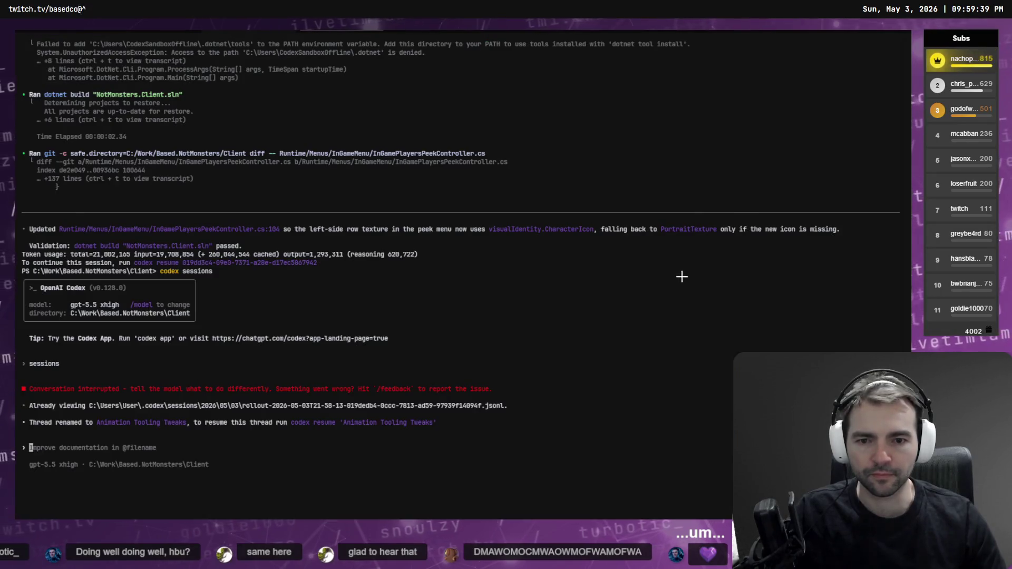
key(alt+Tab)
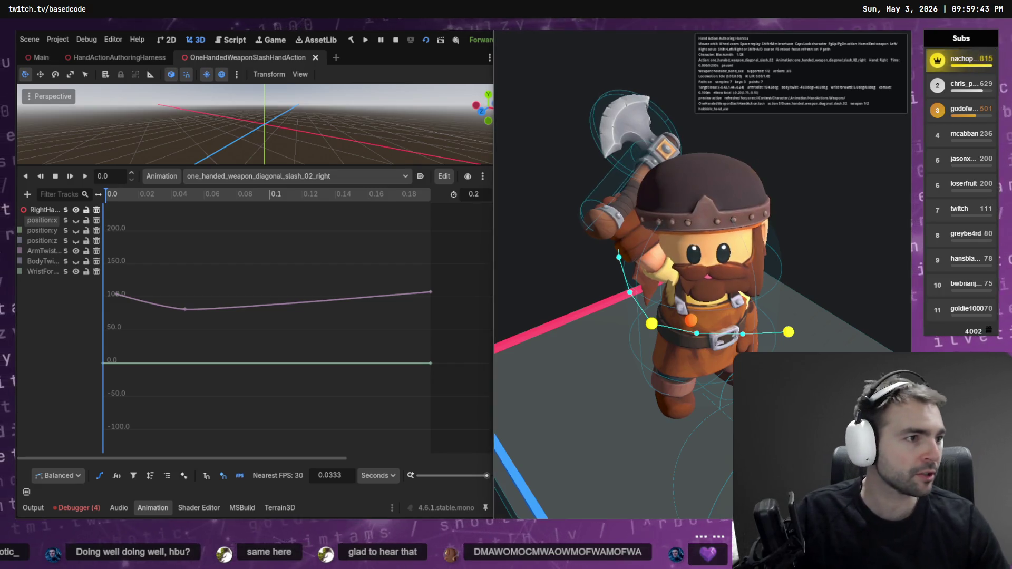
key(alt+Tab)
text(At te )
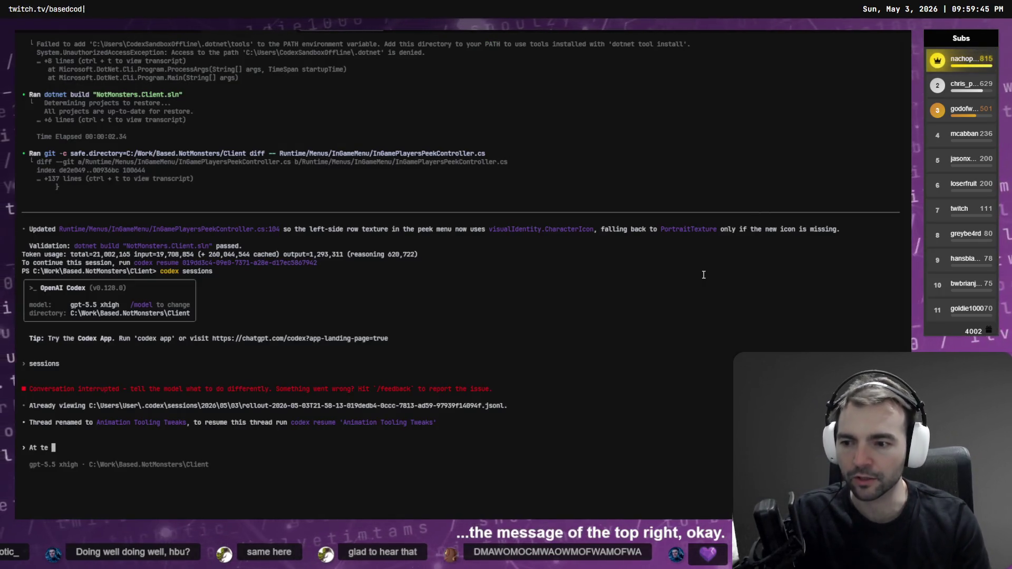
key(BackSpace)
key(BackSpace)
text(he top)
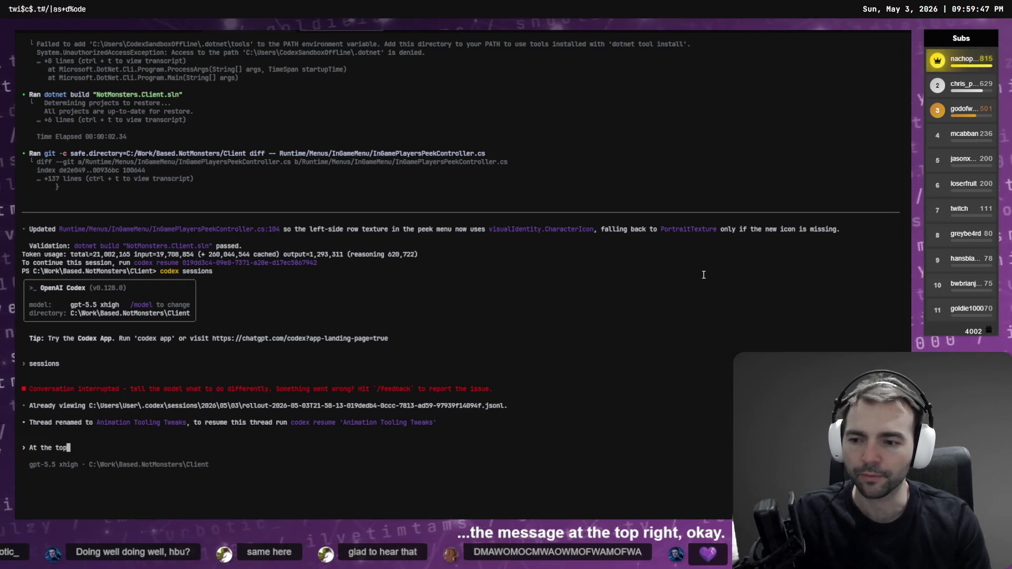
text(-right of the )
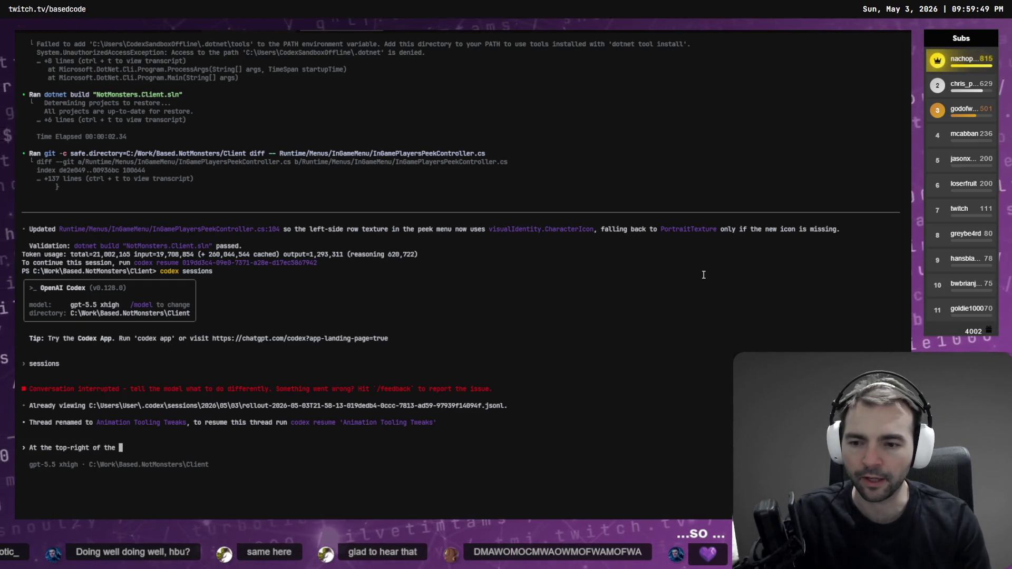
text(@Ani)
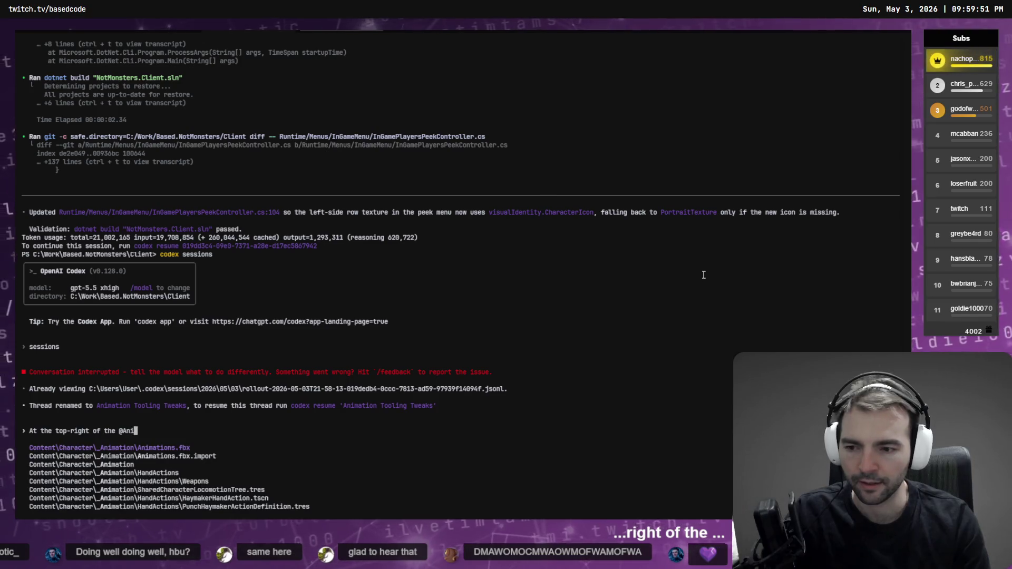
text(mai)
text(tion)
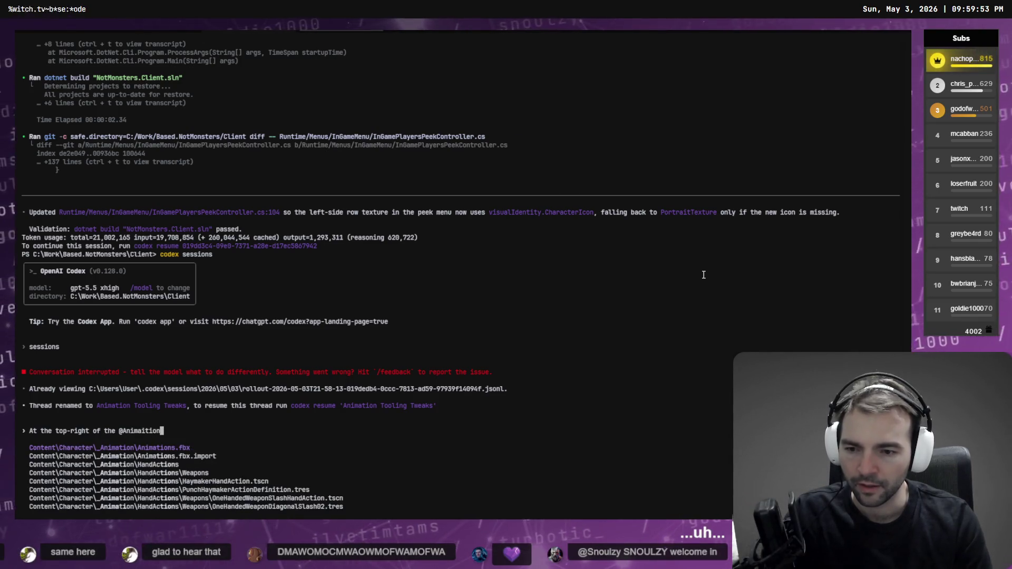
key(Down)
key(Down)
key(Down)
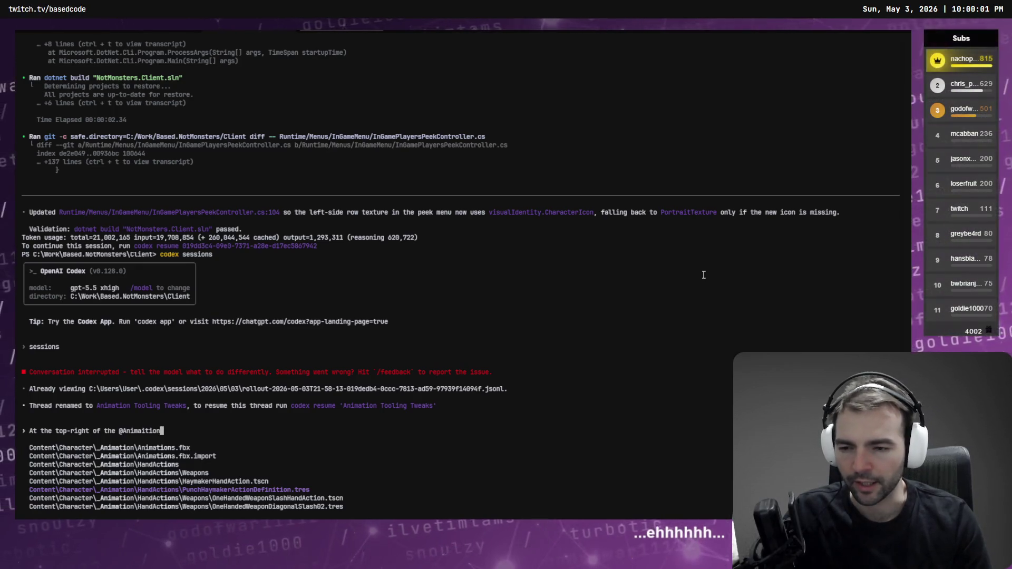
key(ctrl+BackSpace)
text(Harness)
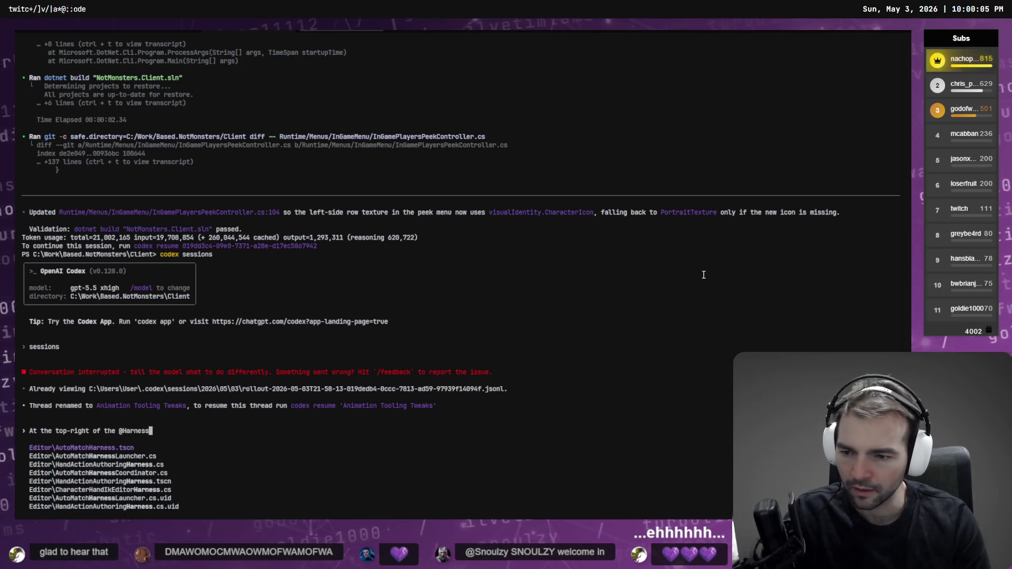
key(Down)
key(Down)
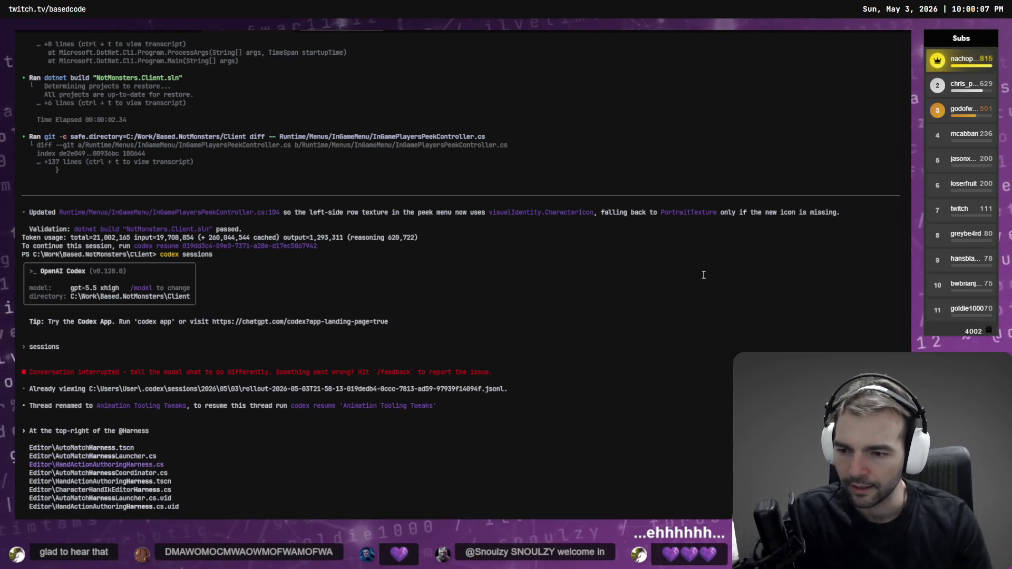
key(Tab)
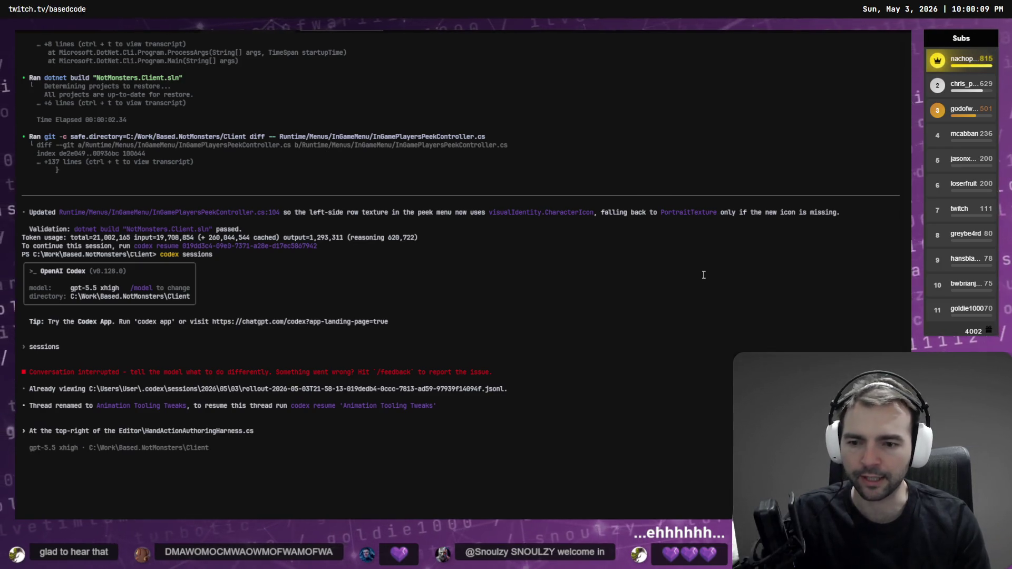
Step: Finish the request for an F1 toggle to show or hide the text, collapsed by default, and send it
text(tex)
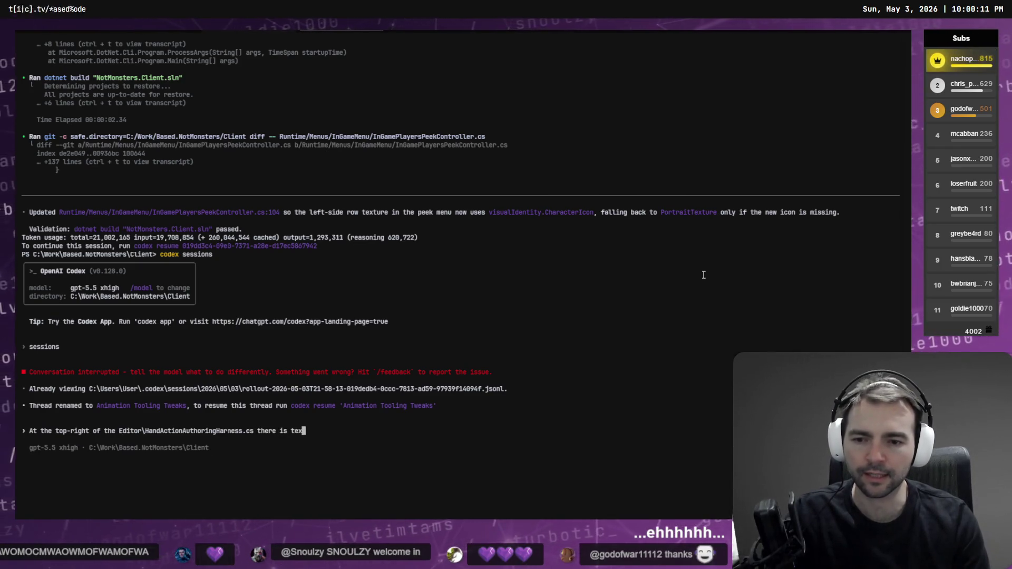
text(t, and it's )
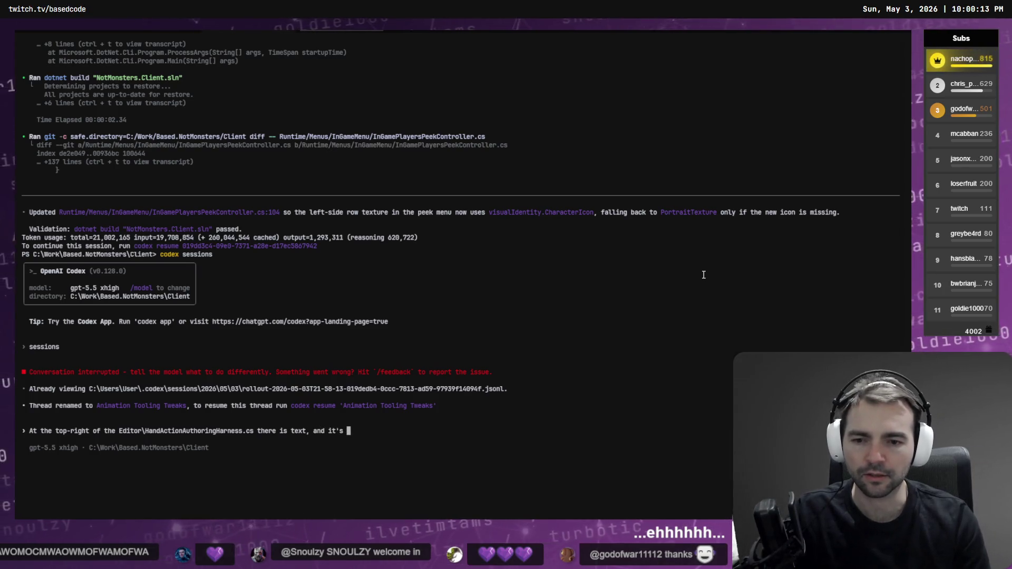
text(starting to take)
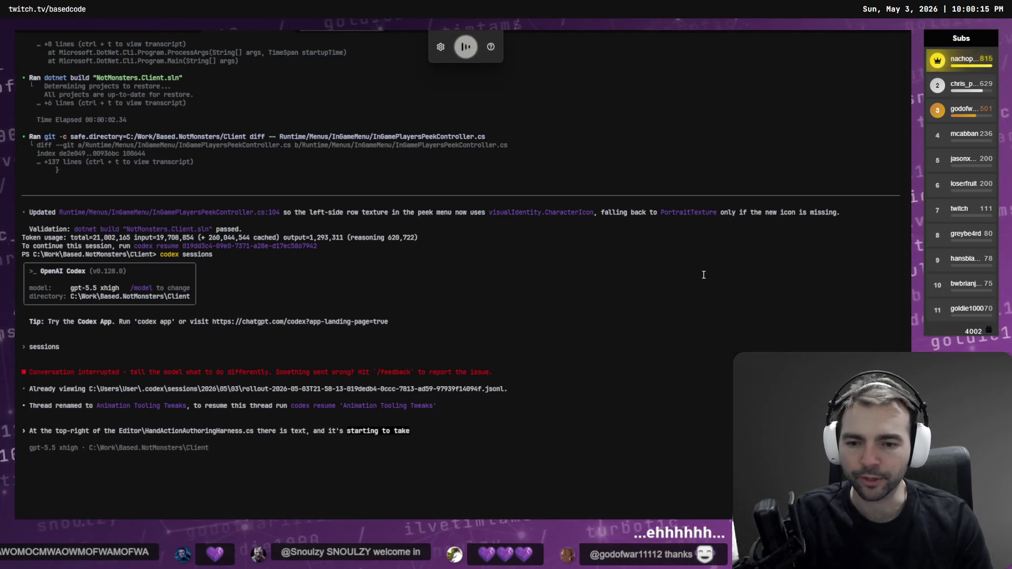
text( up way too much of the screen. \)
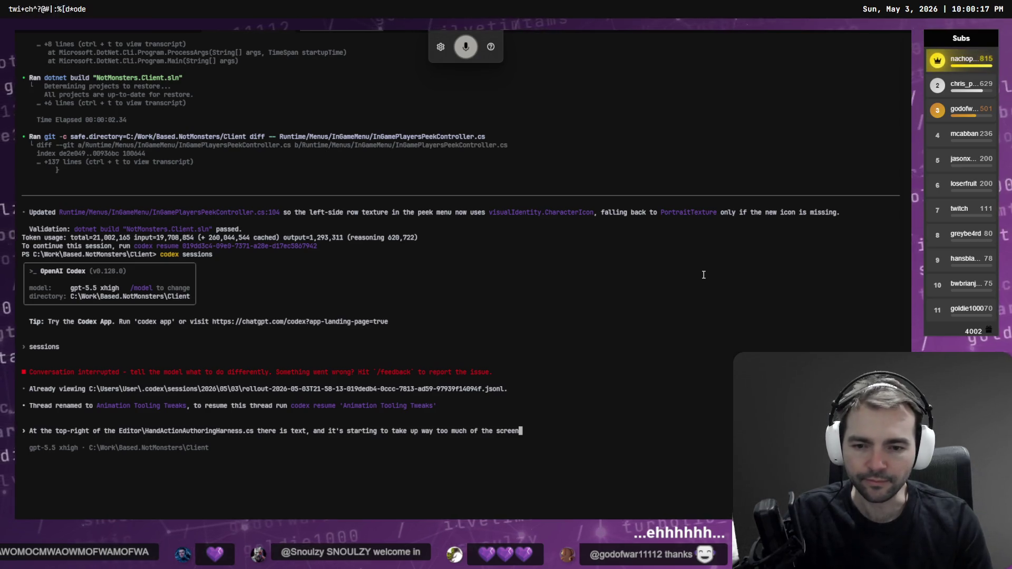
key(Return)
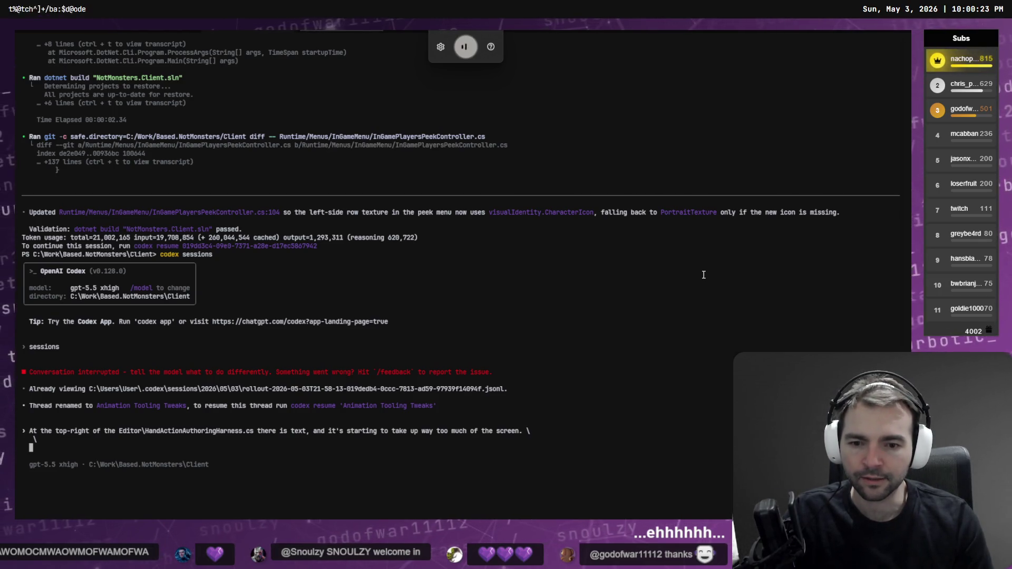
text(an instruction to)
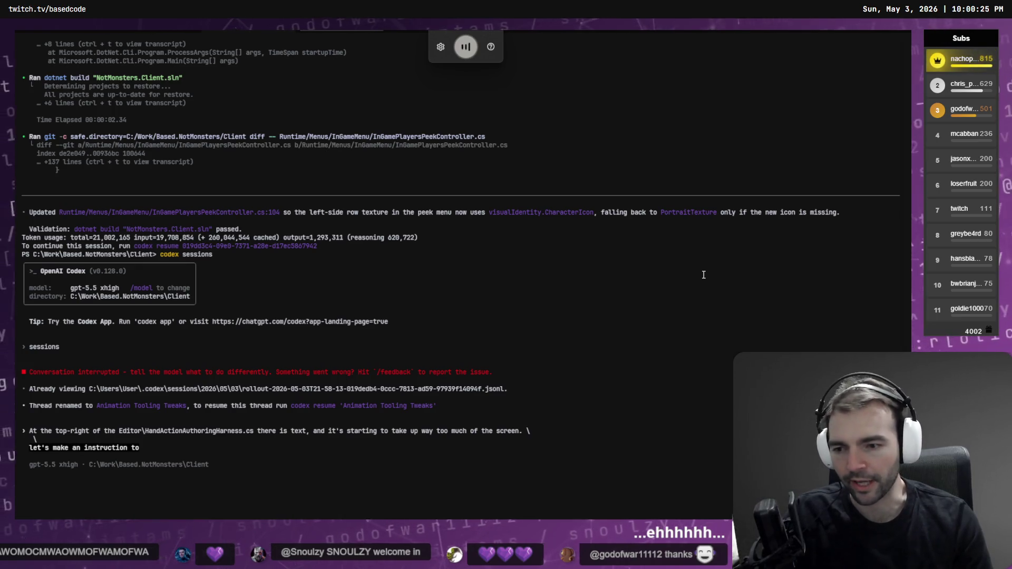
text( use F one to)
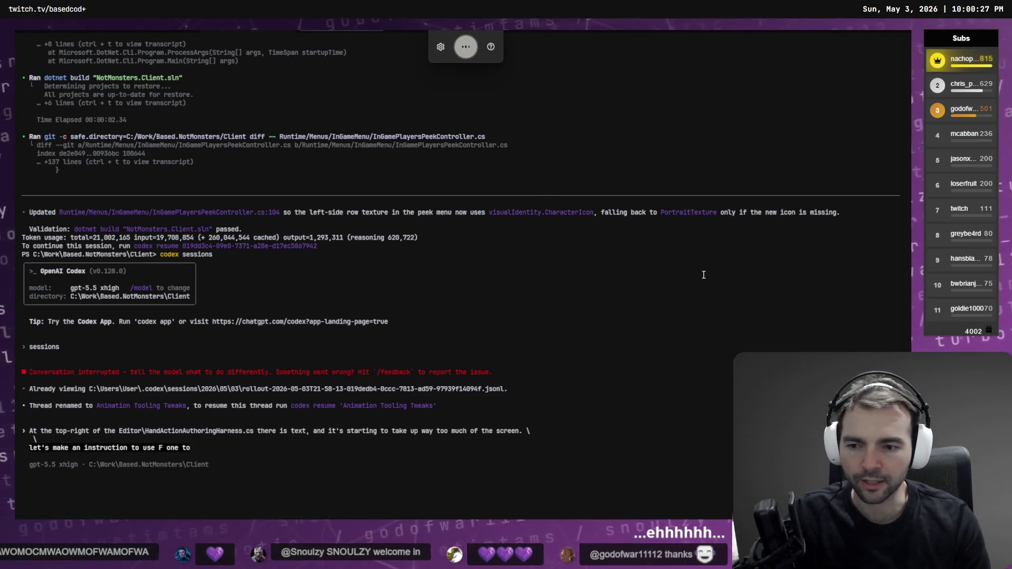
text( expand and collapse it)
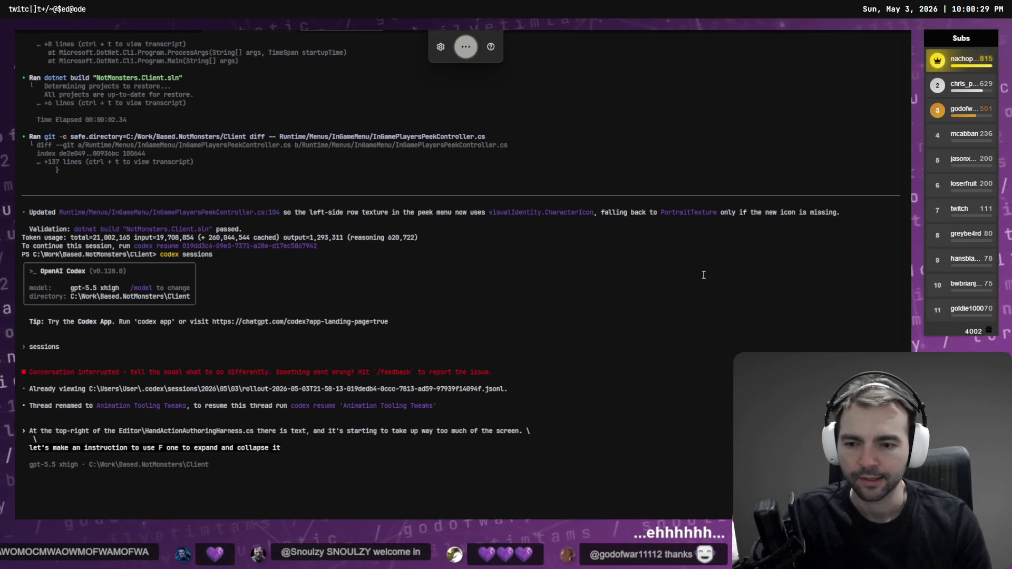
text( all the)
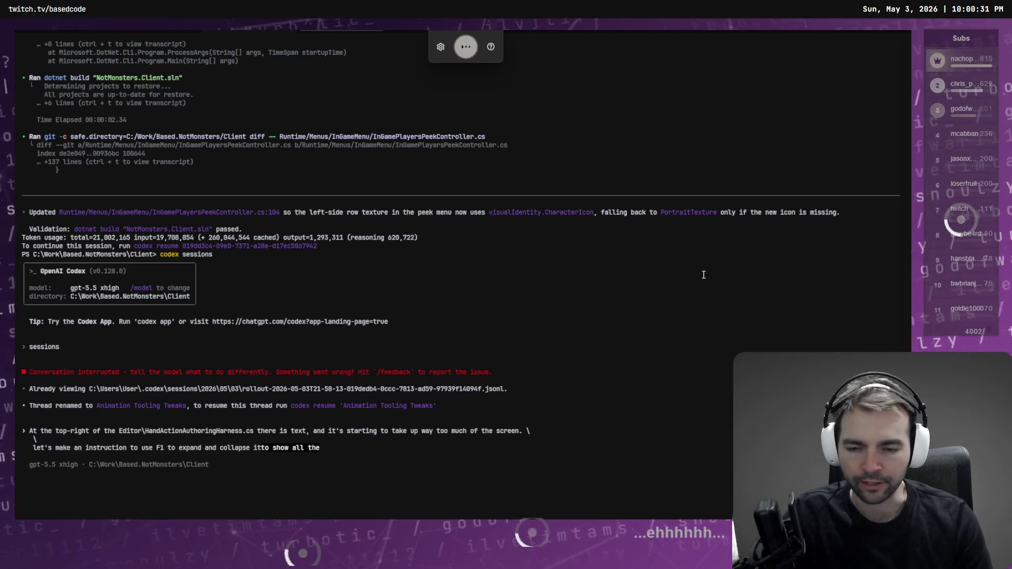
text( toggle its vis)
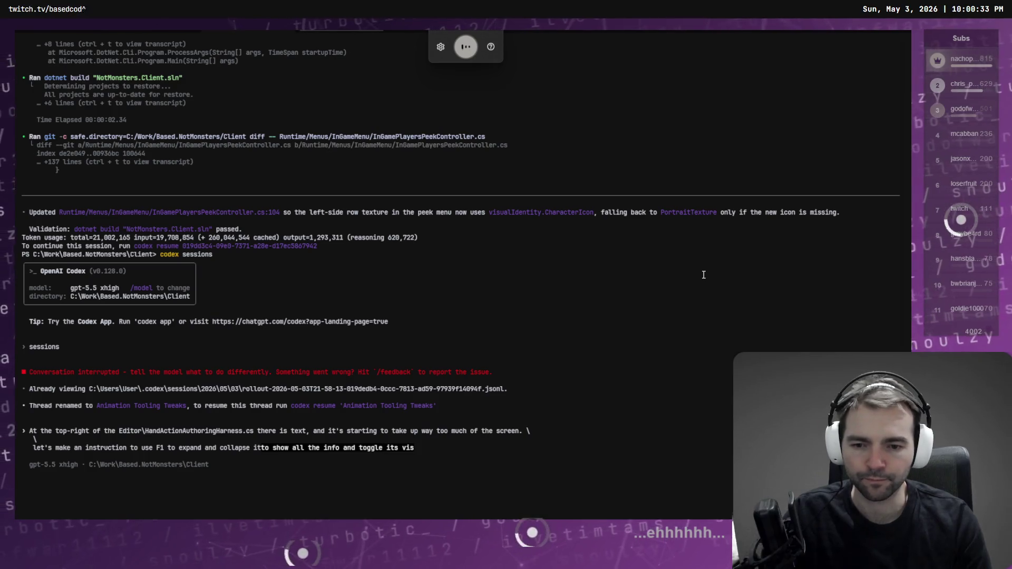
text(ibility \)
key(Return)
text(\)
key(Return)
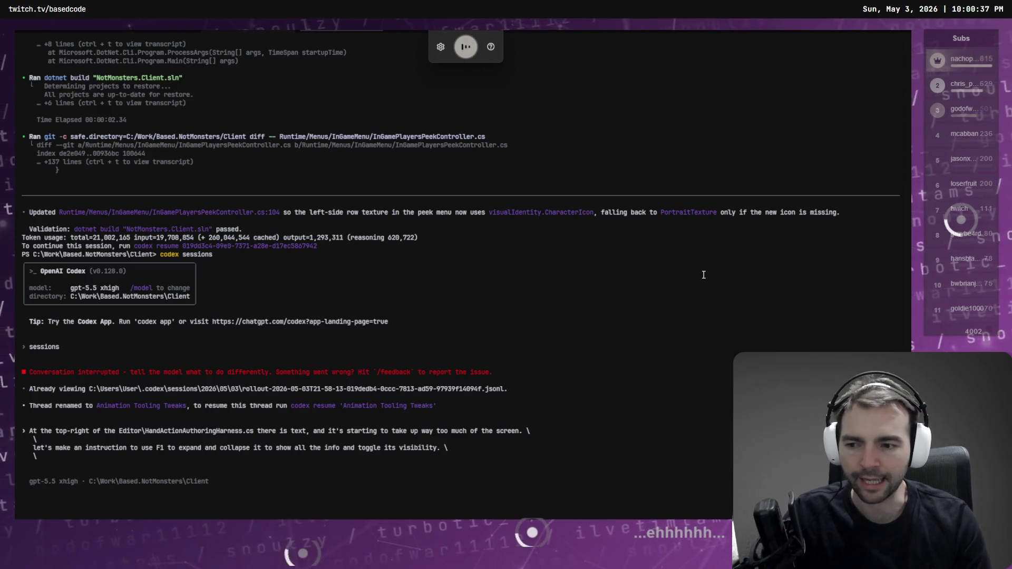
text(collapse by default.)
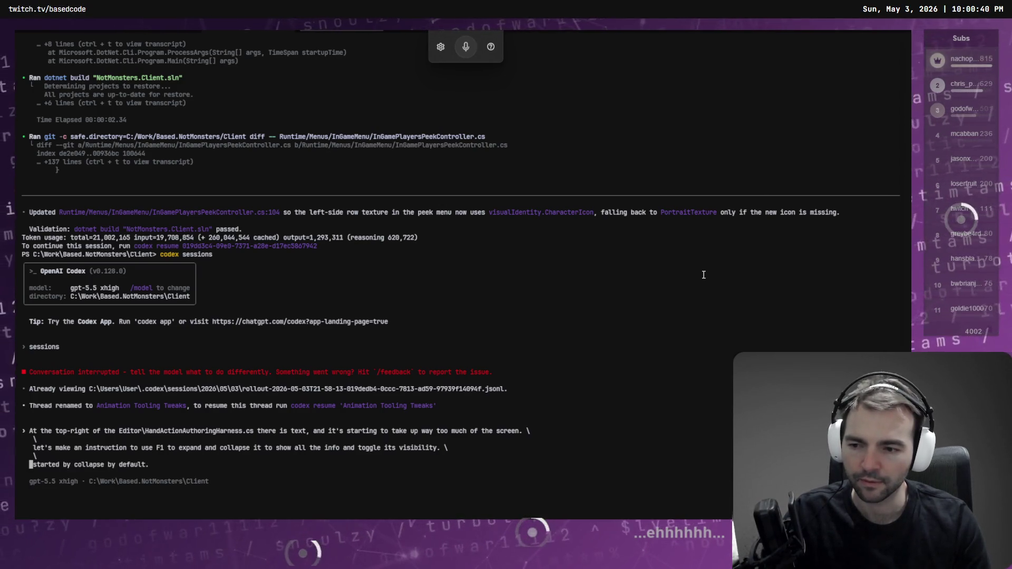
key(ctrl+Delete)
text(start it)
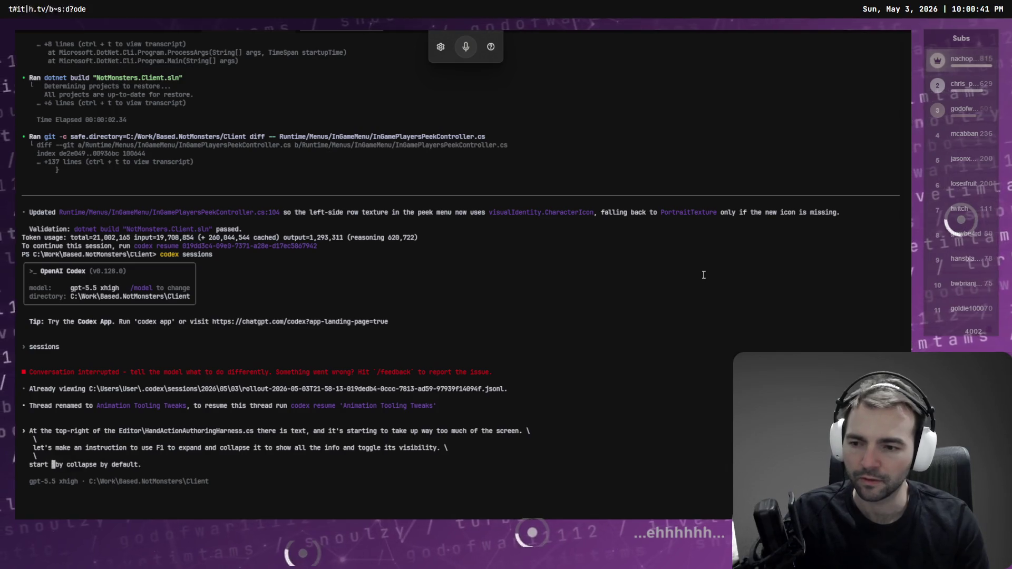
key(BackSpace)
key(BackSpace)
text(t i)
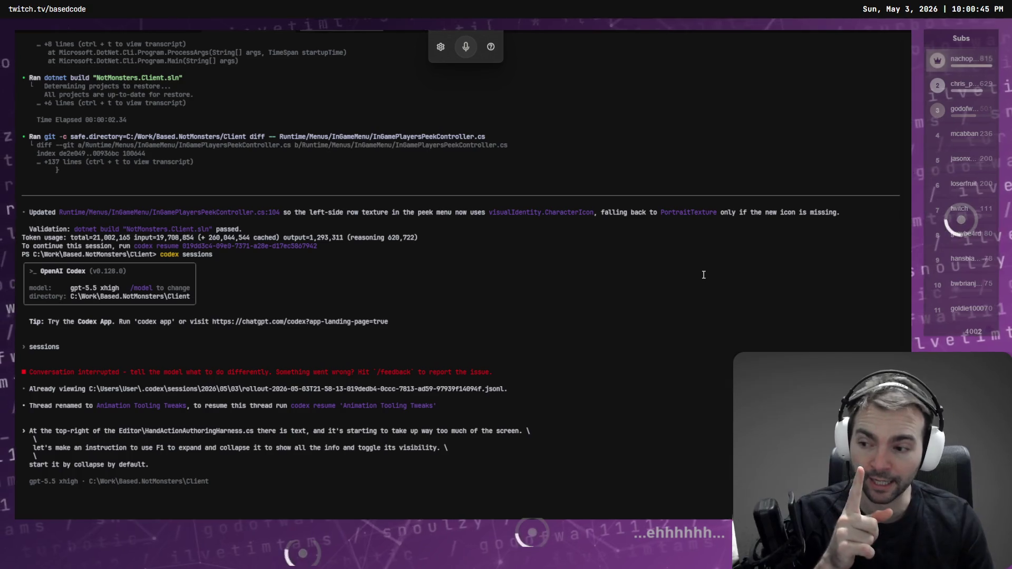
key(Return)
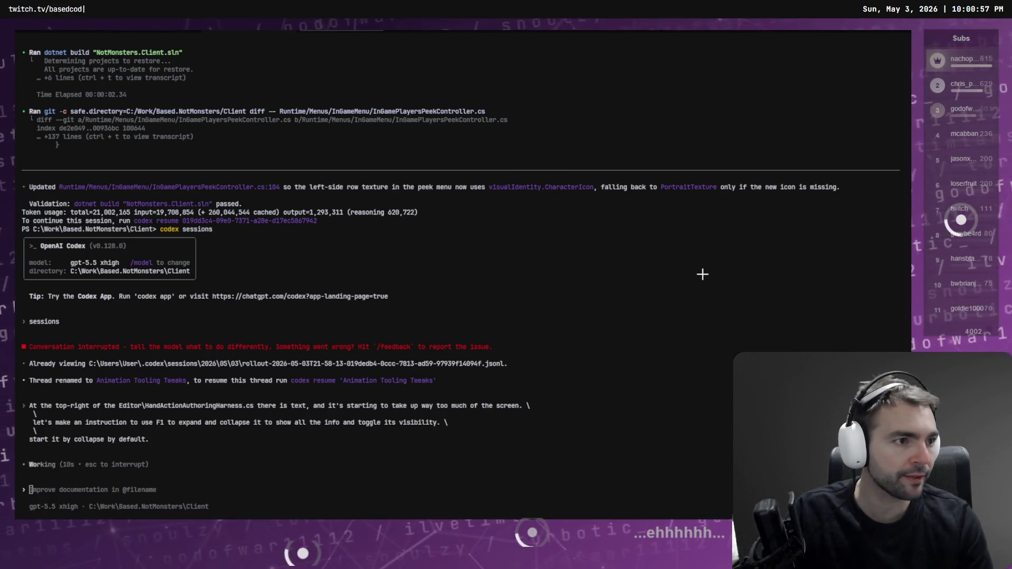
Step: Queue the follow-up making Escape release the harness cursor, then return to Godot
key(alt+Tab)
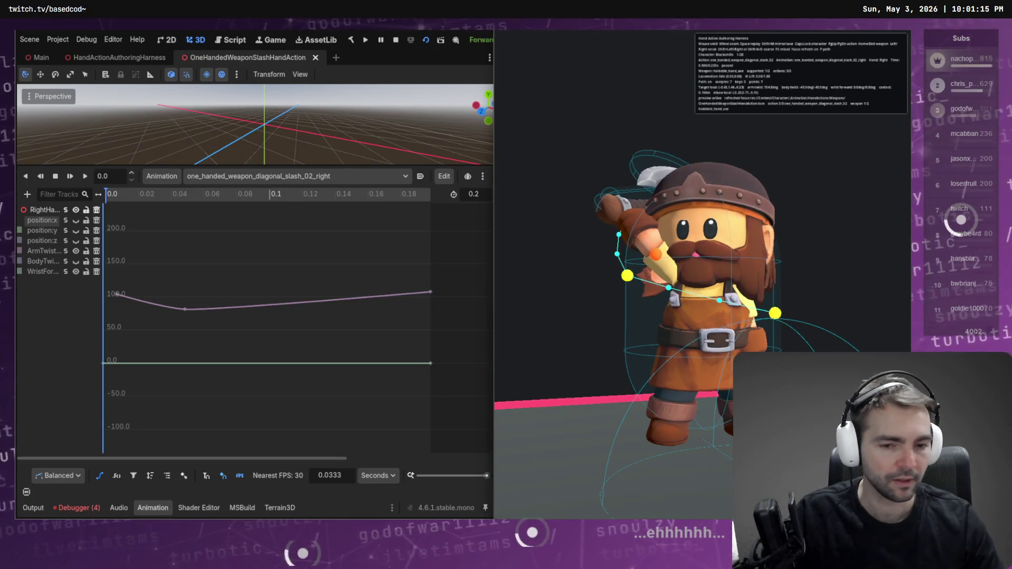
key(alt+Tab)
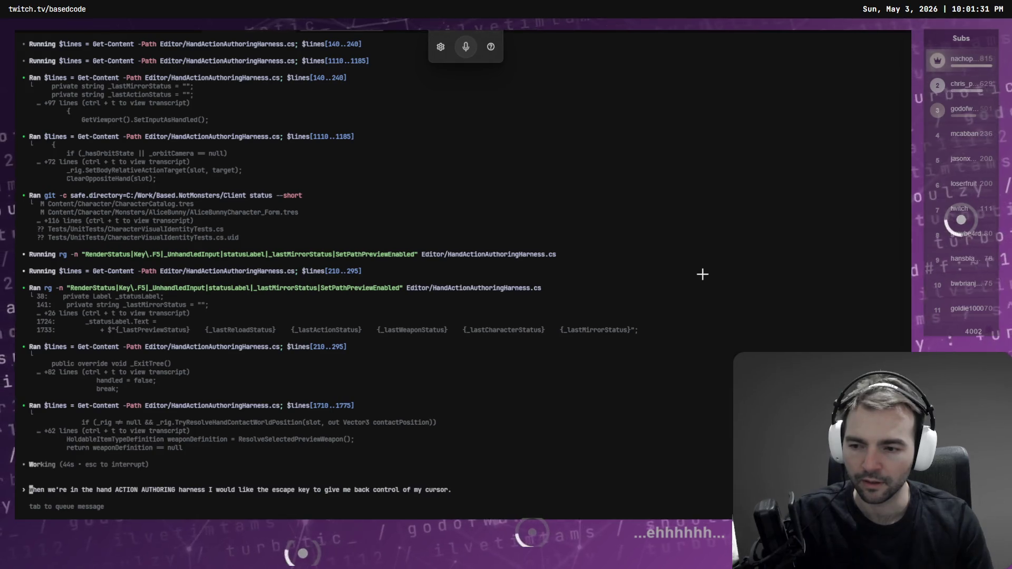
key(Tab)
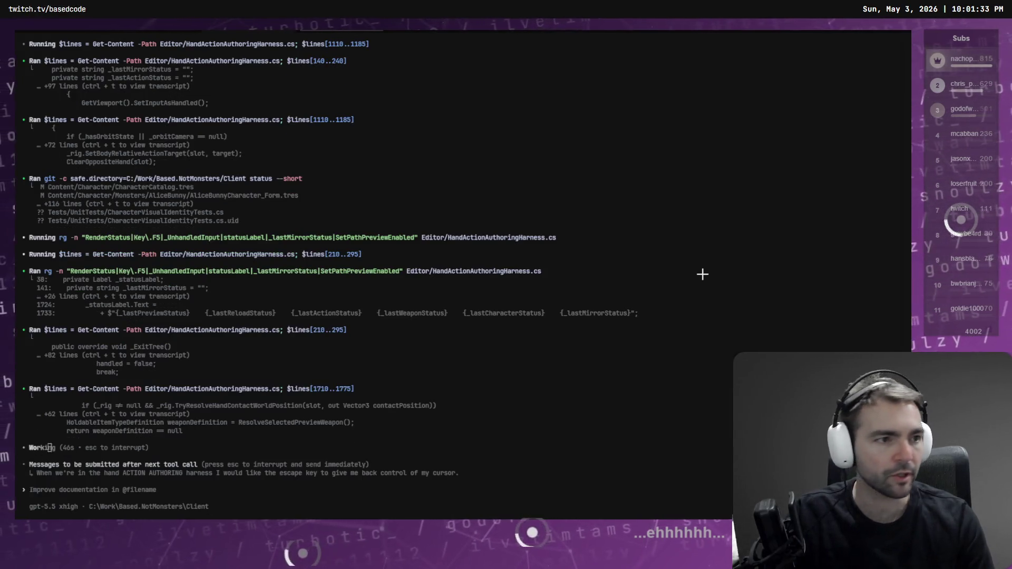
key(alt+Tab)
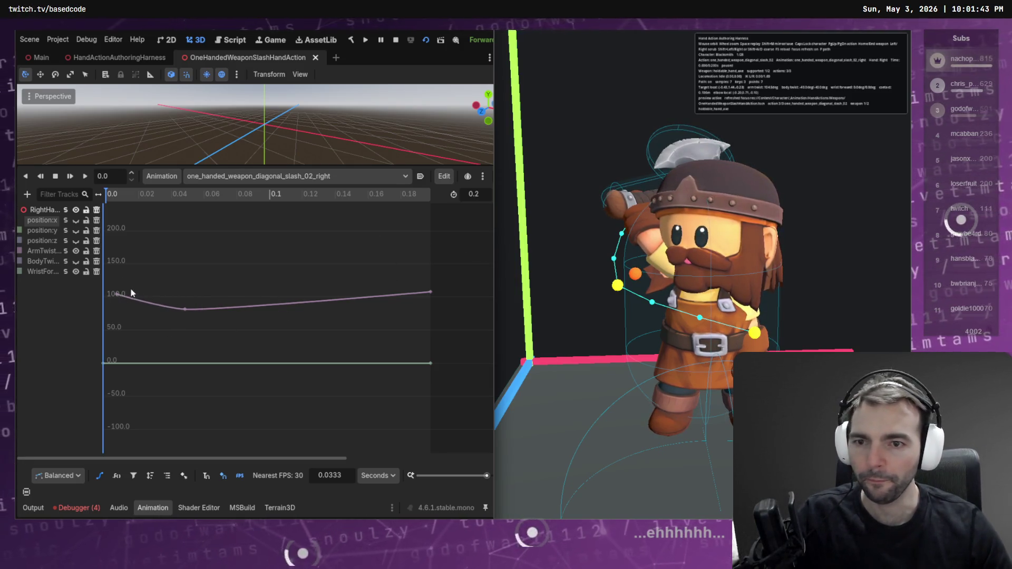
Step: In the Bezier editor, drag ArmTwist's first key up to about 140, then rebuild and rerun with F5
click(122, 305)
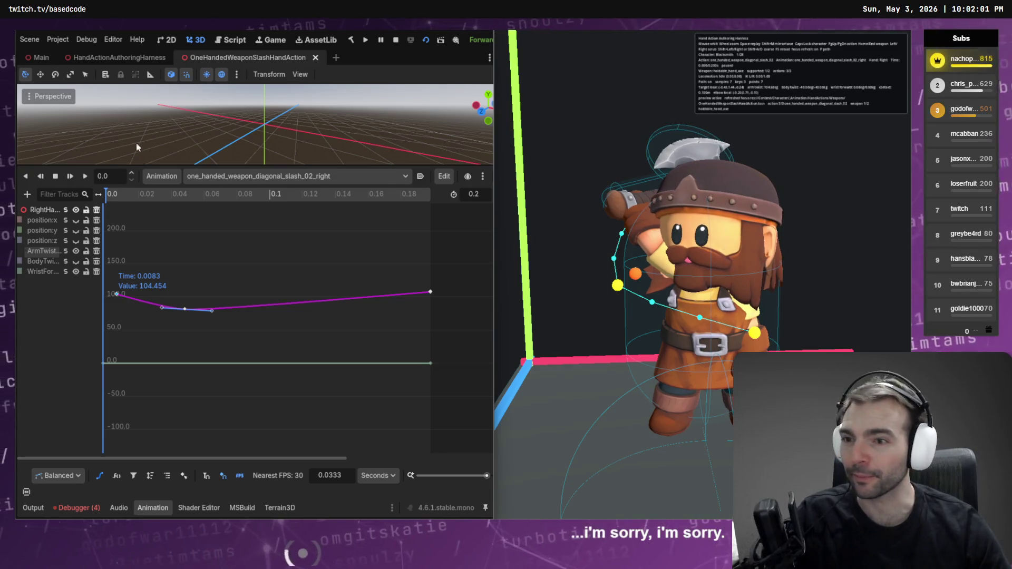
drag(142, 258, 111, 326)
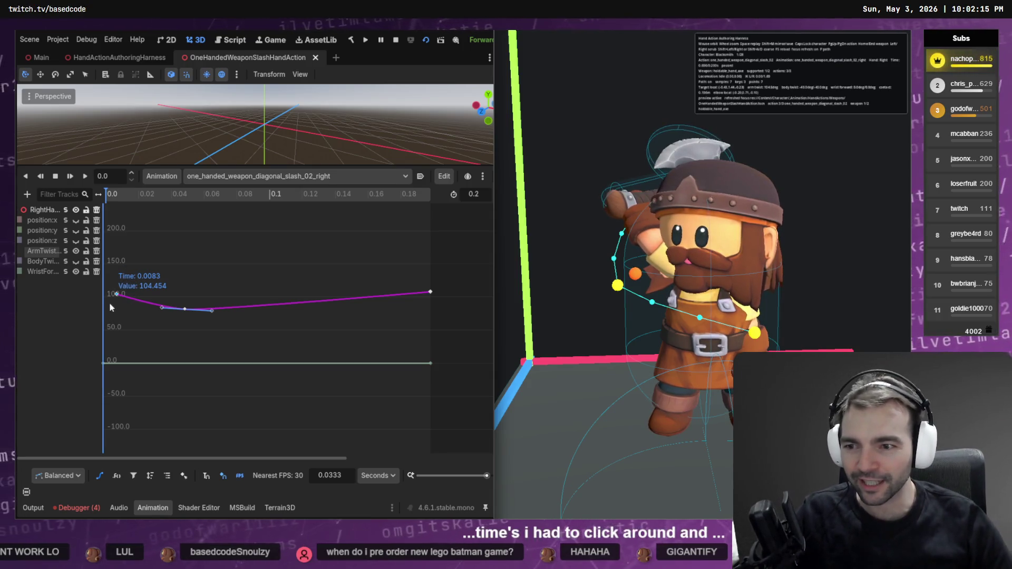
drag(116, 295, 117, 272)
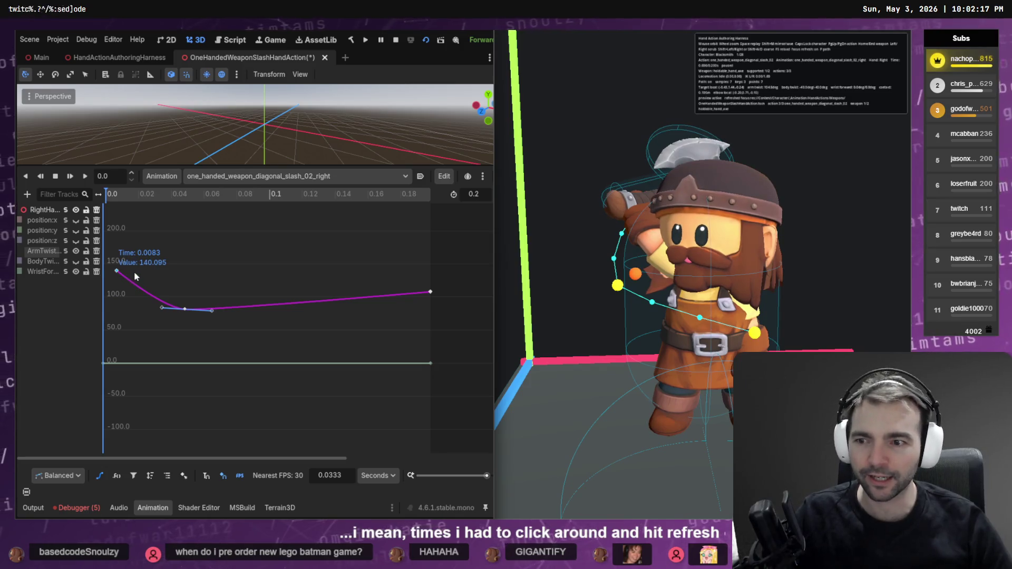
key(F5)
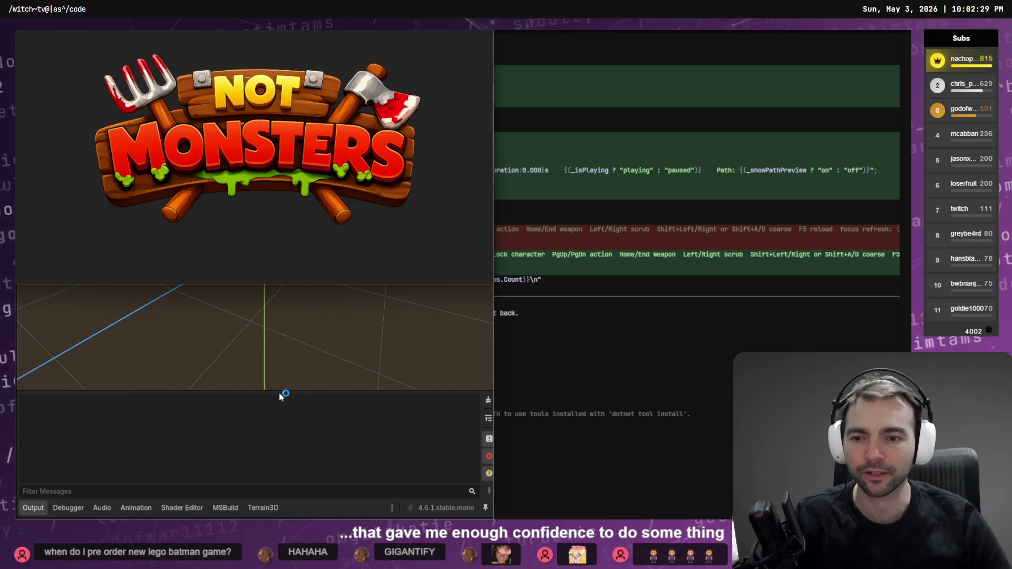
Step: Run the HandActionAuthoringHarness scene with F6, then go back to the OneHandedWeaponSlashHandAction tab
click(120, 58)
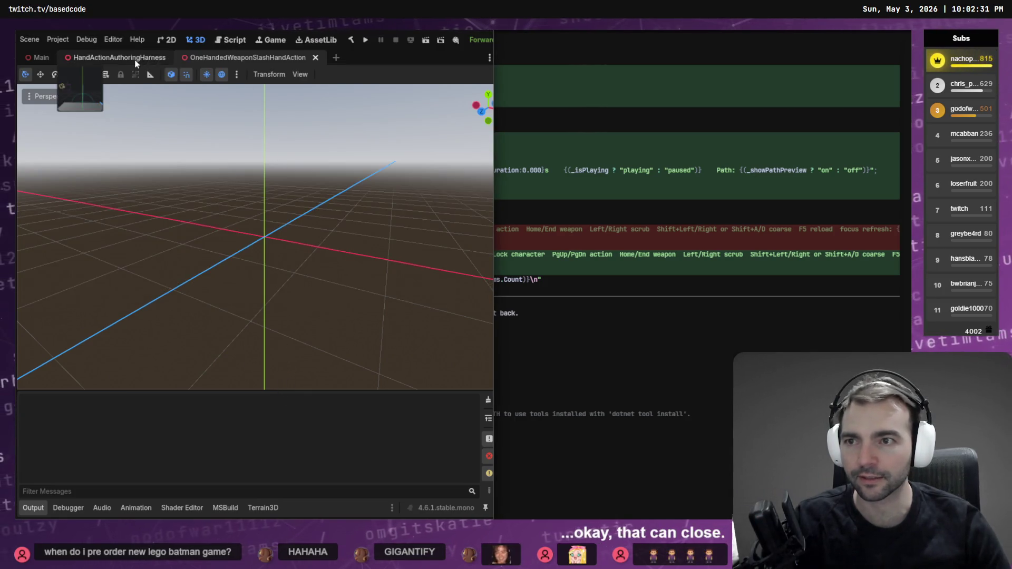
key(F6)
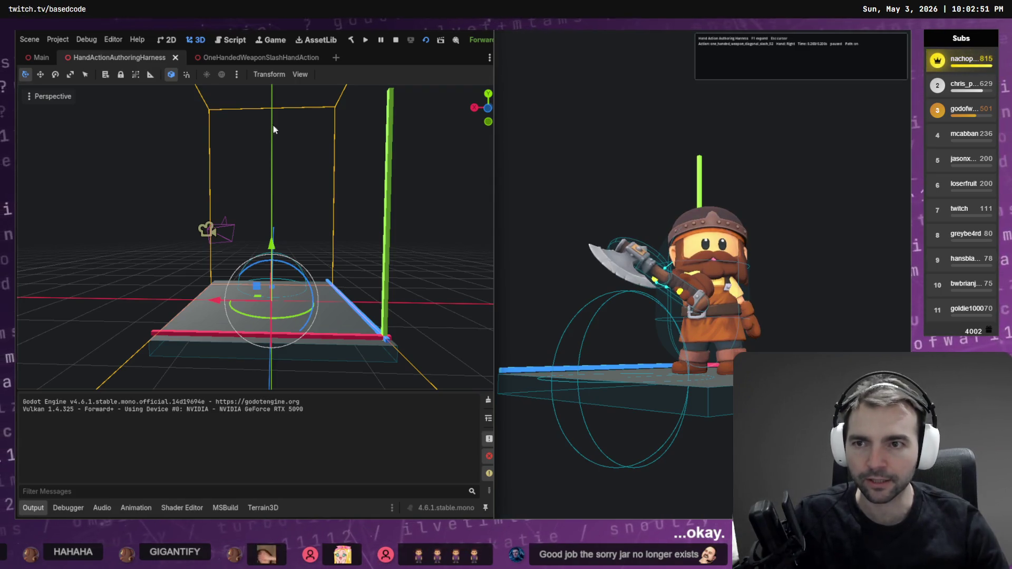
click(247, 57)
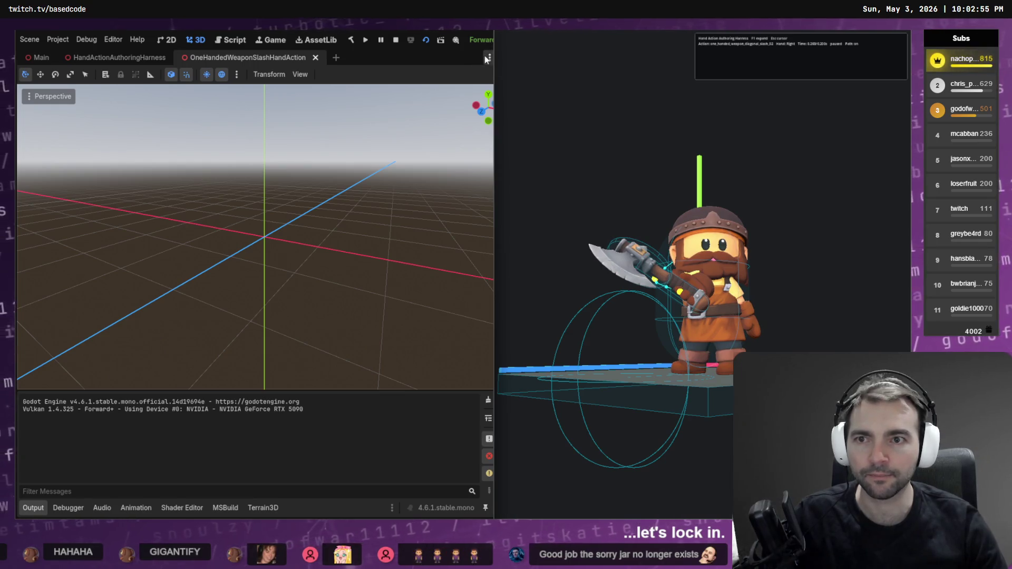
Step: Try two viewports and back to one, then show the slash animation's tracks in Bezier view
click(301, 74)
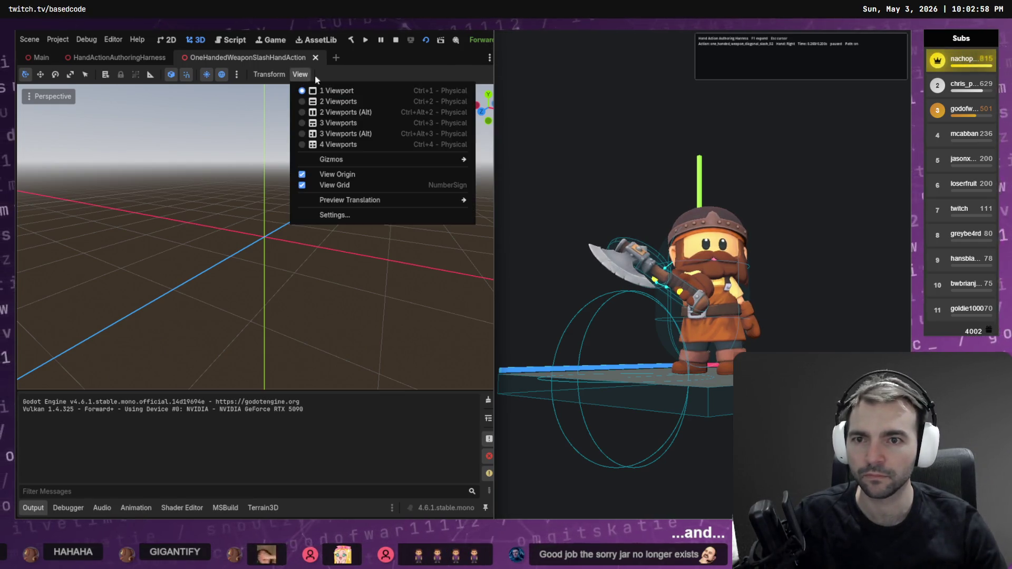
click(353, 102)
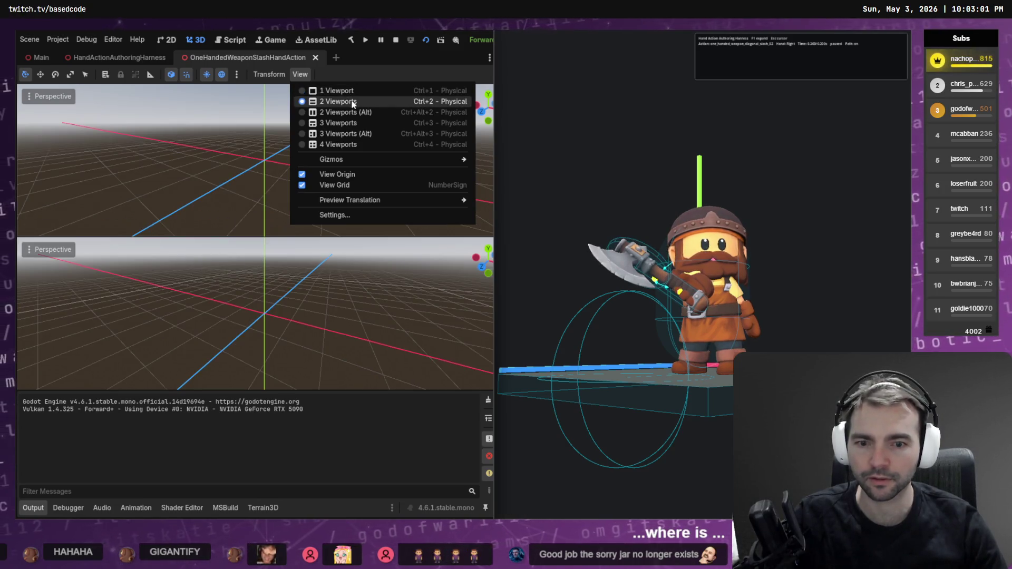
click(345, 91)
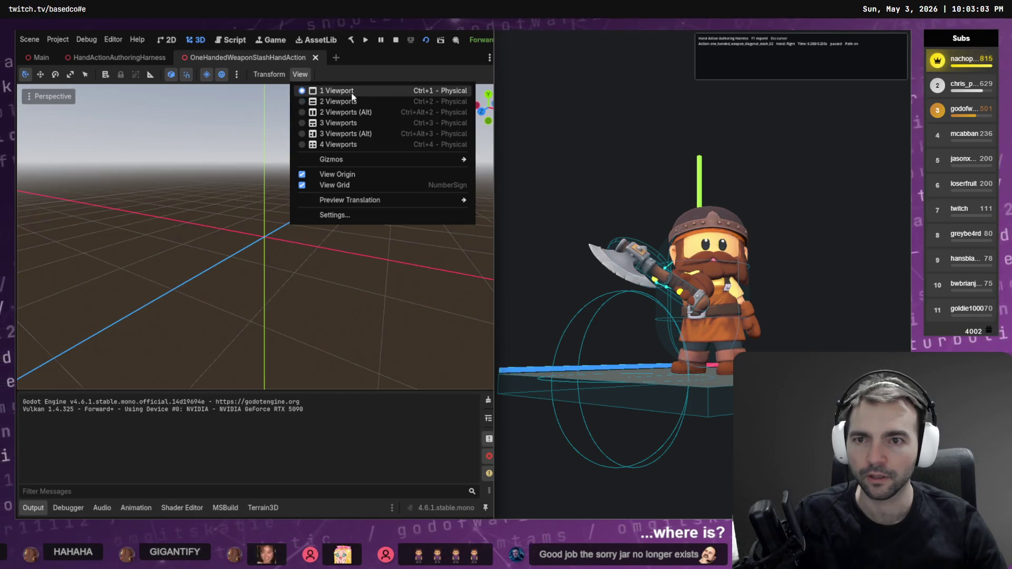
click(136, 508)
click(135, 508)
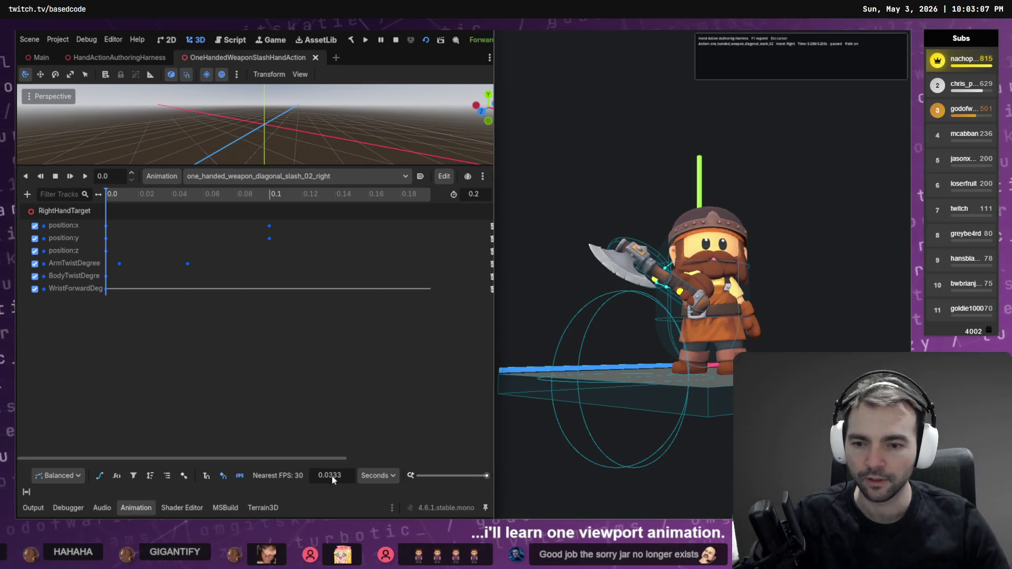
click(105, 475)
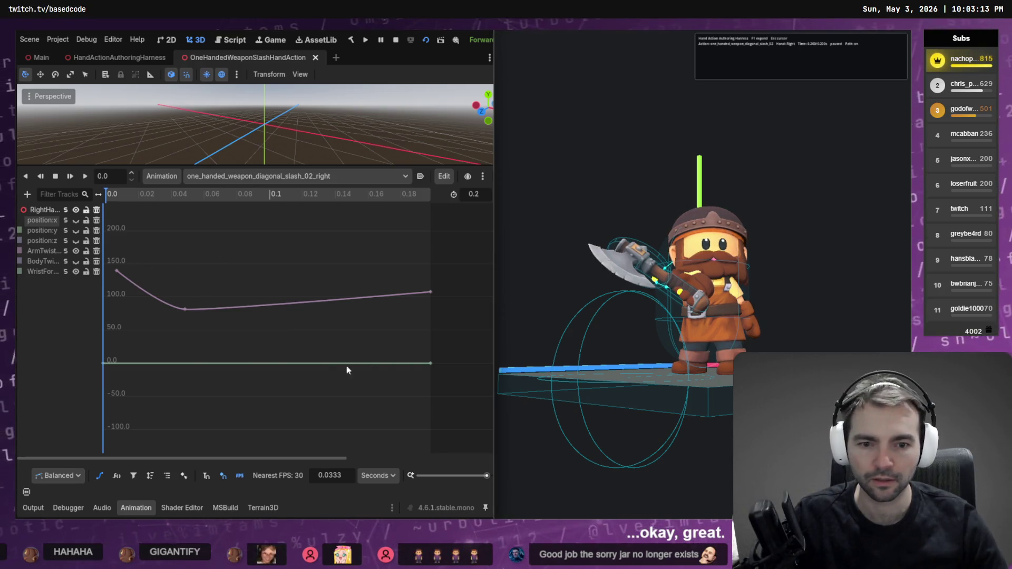
Step: Orbit the game camera around the dwarf, expand the harness status with F1, and return to Codex
mouse_move(558, 292)
mouse_down()
mouse_move(527, 316)
mouse_move(490, 317)
mouse_up()
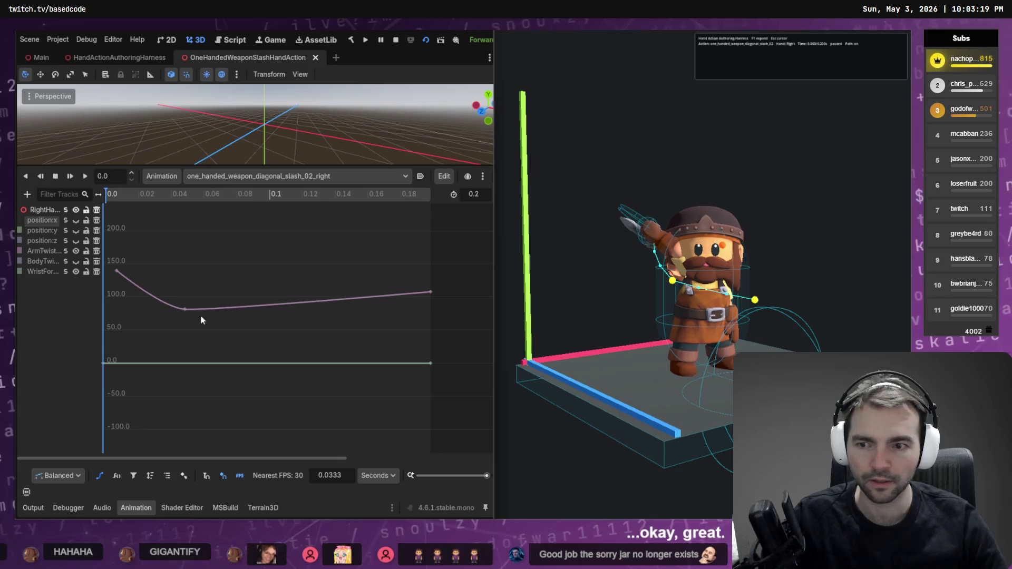
click(527, 305)
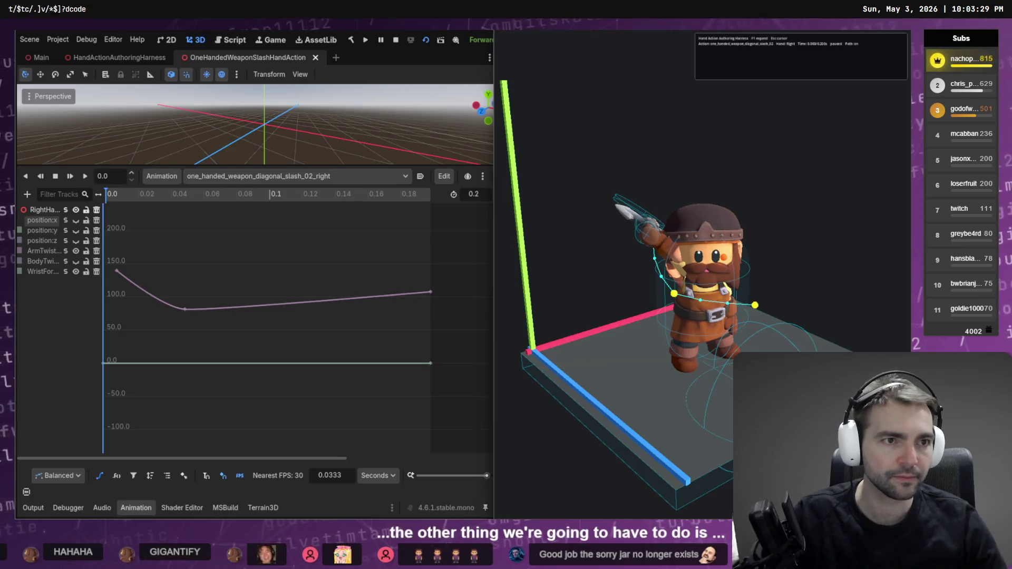
key(F1)
key(F1)
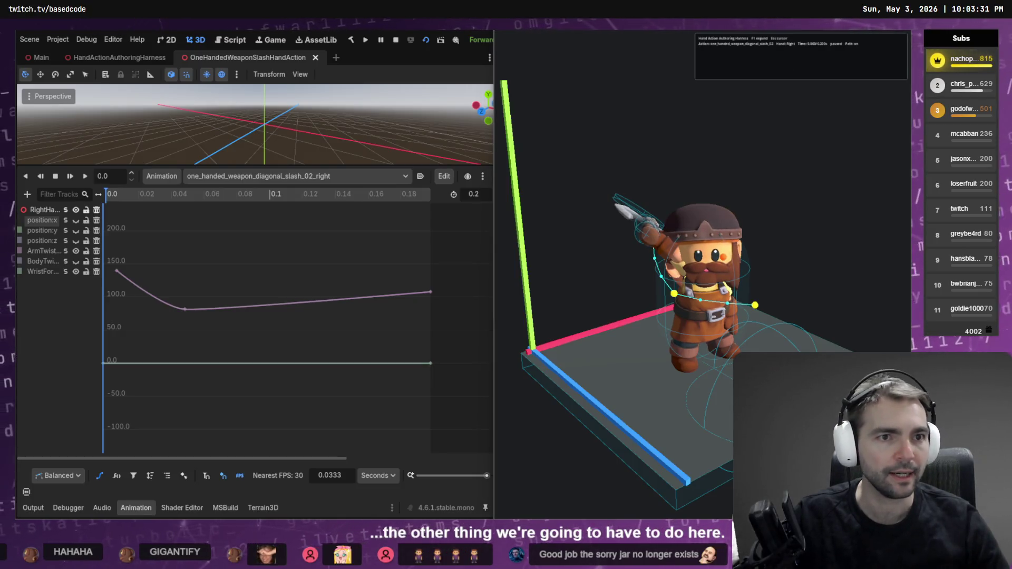
key(alt+Tab)
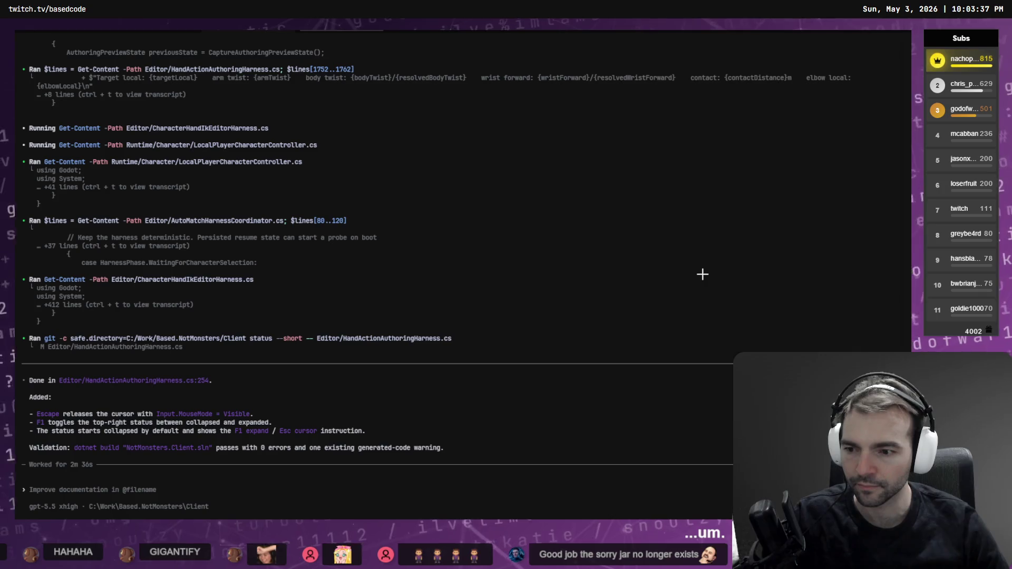
Step: Dictate and send a request to shrink the collapsed status window's height to fit its text
key(ctrl+space)
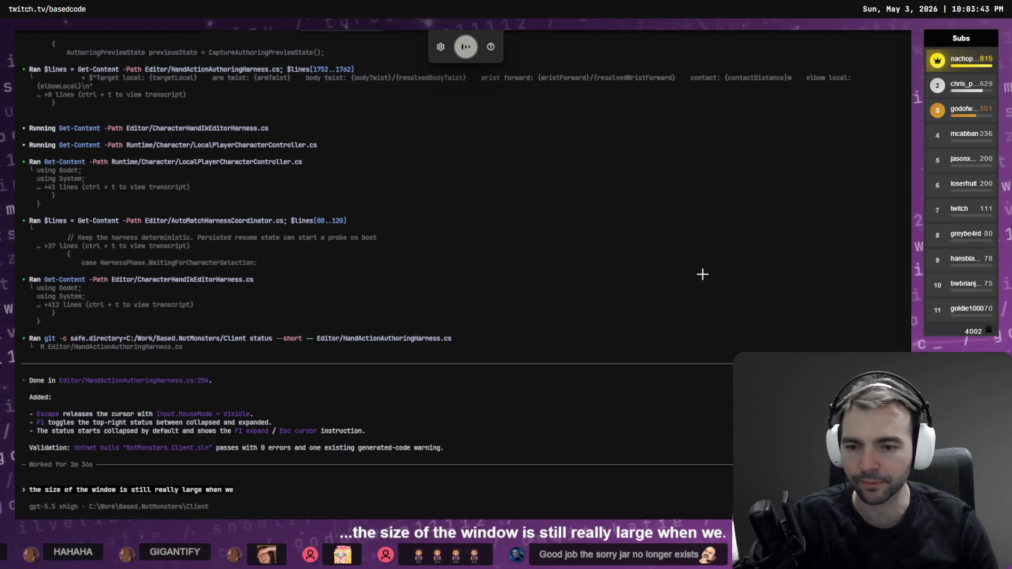
key(ctrl+space)
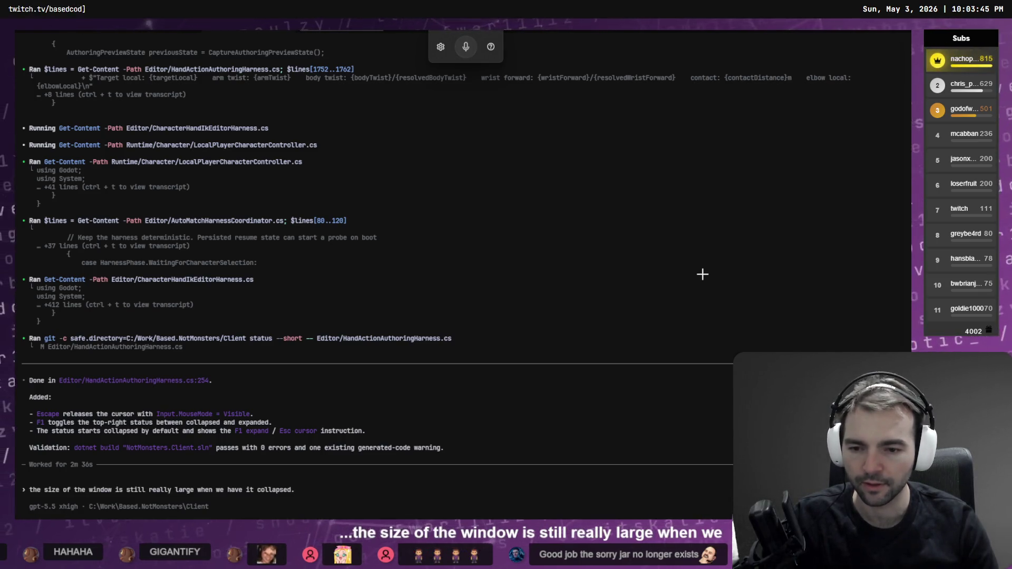
key(alt+Tab)
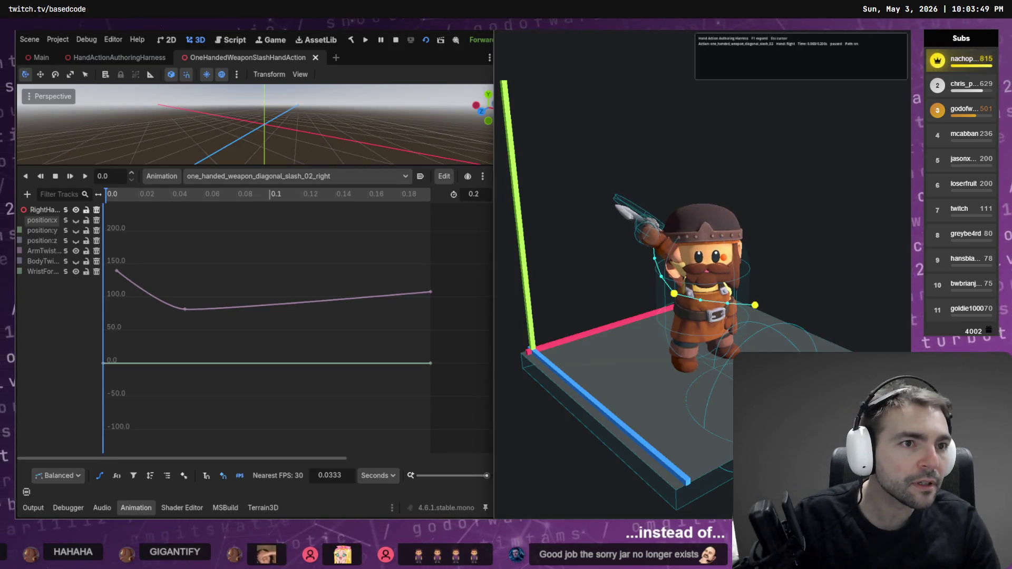
key(alt+Tab)
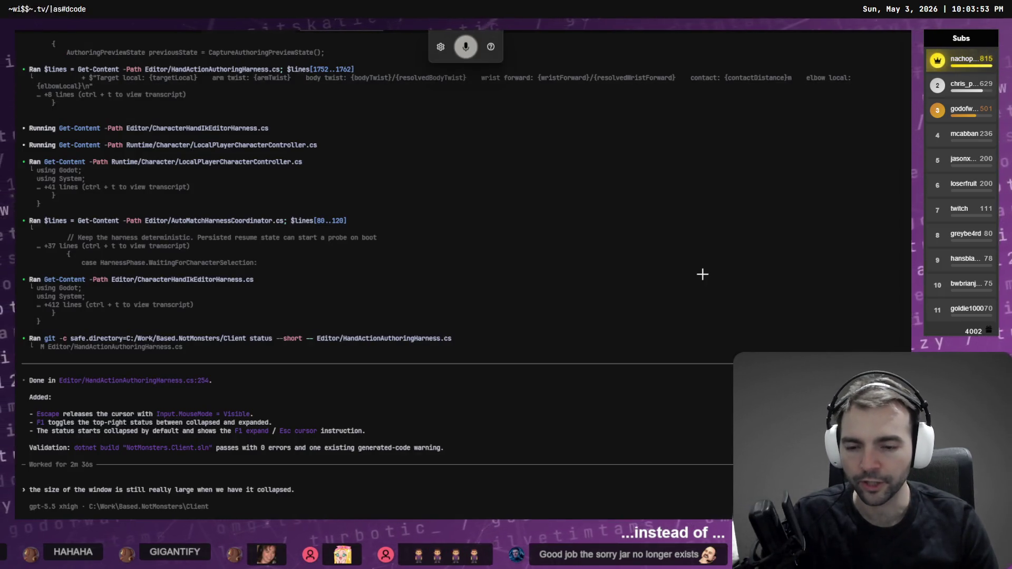
key(super+h)
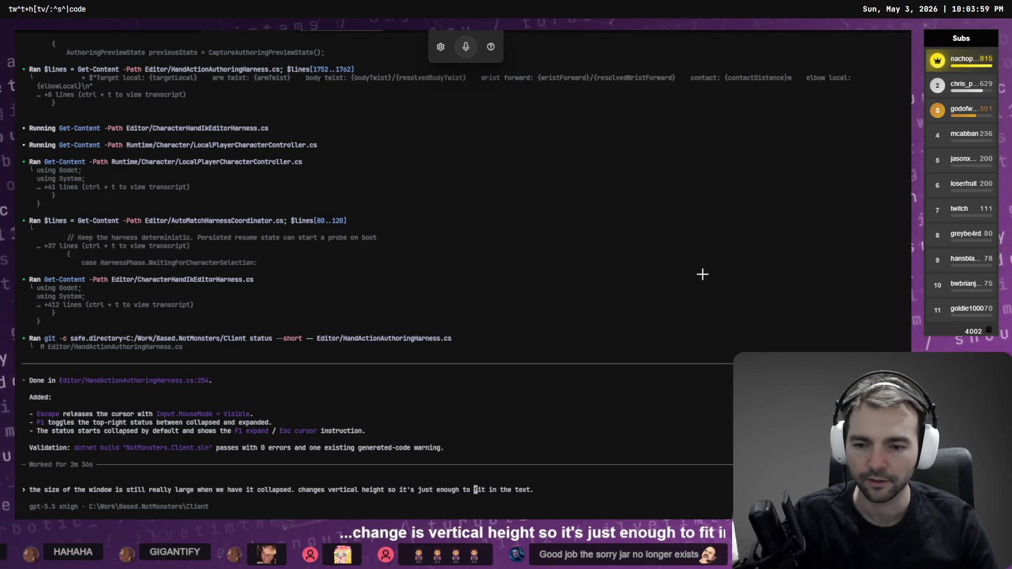
key(ctrl+Left)
key(ctrl+Left)
key(ctrl+Left)
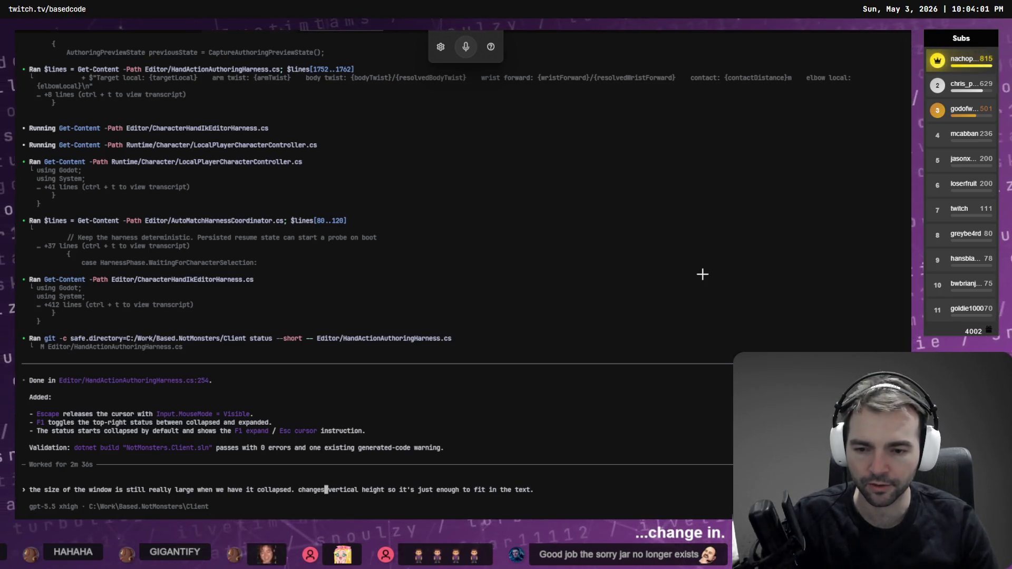
text(it)
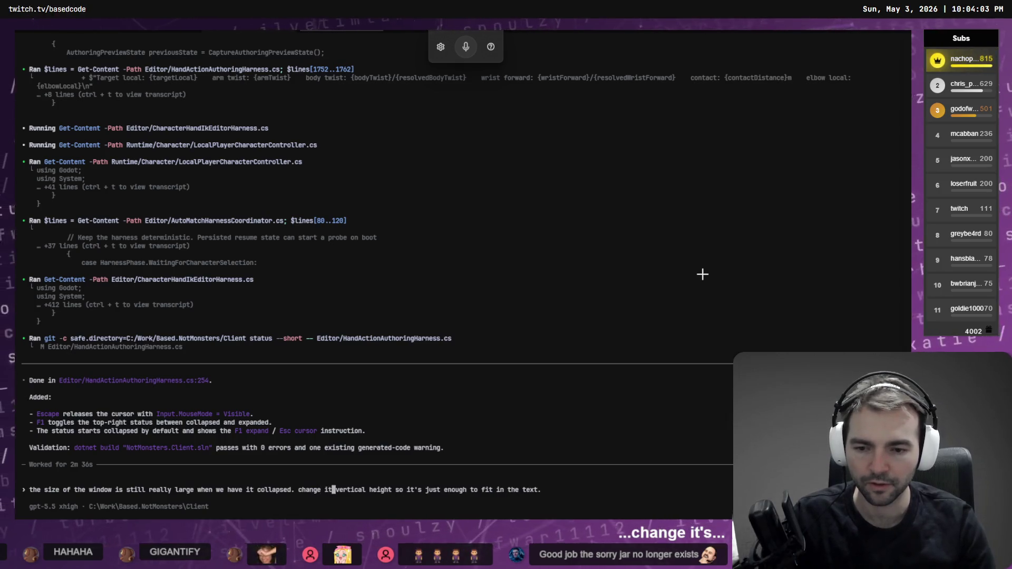
text('s)
key(Return)
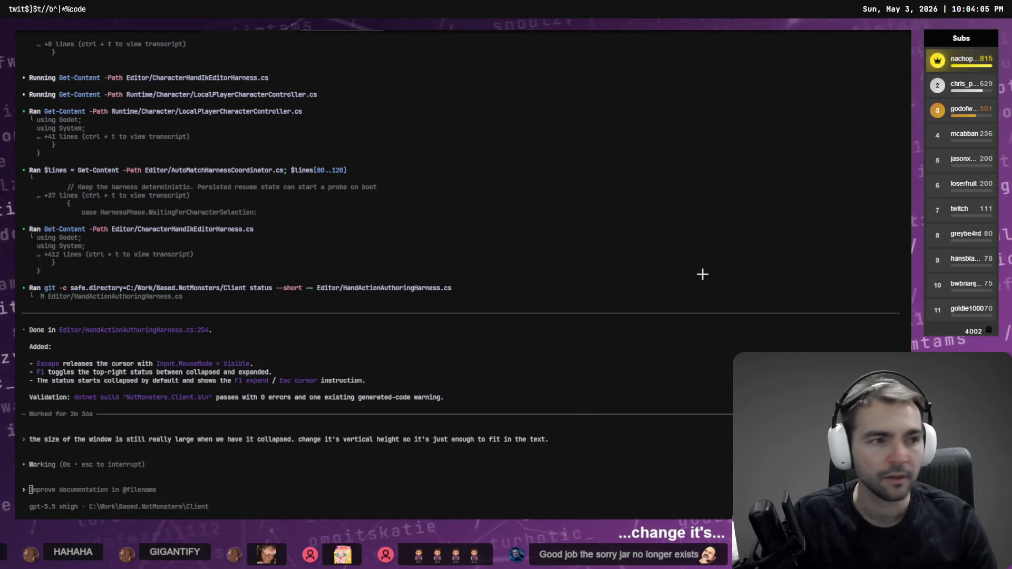
Step: Queue a follow-up to block orbit rotation while the cursor is shown, in the harness only
key(alt+Tab)
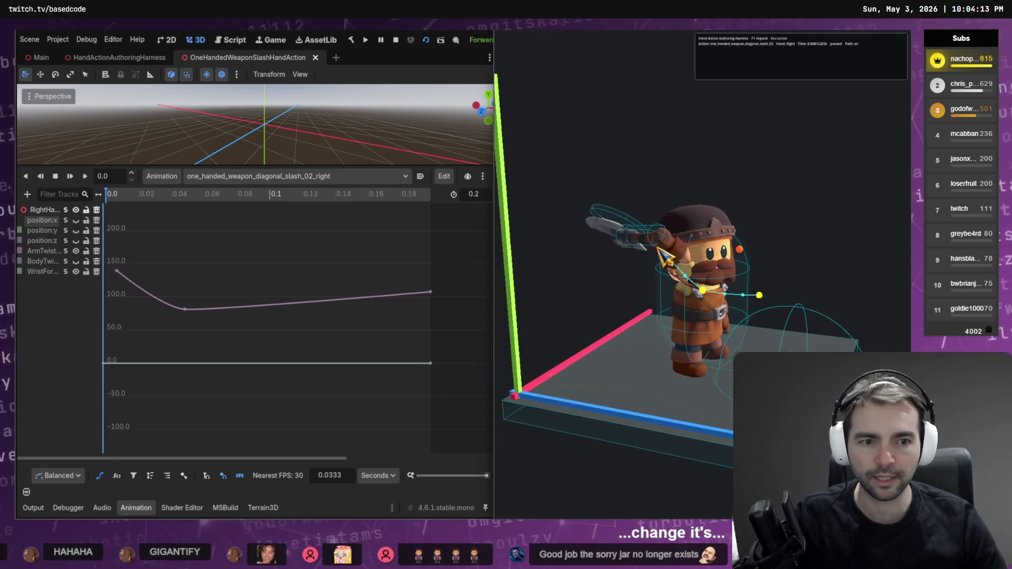
key(alt+Tab)
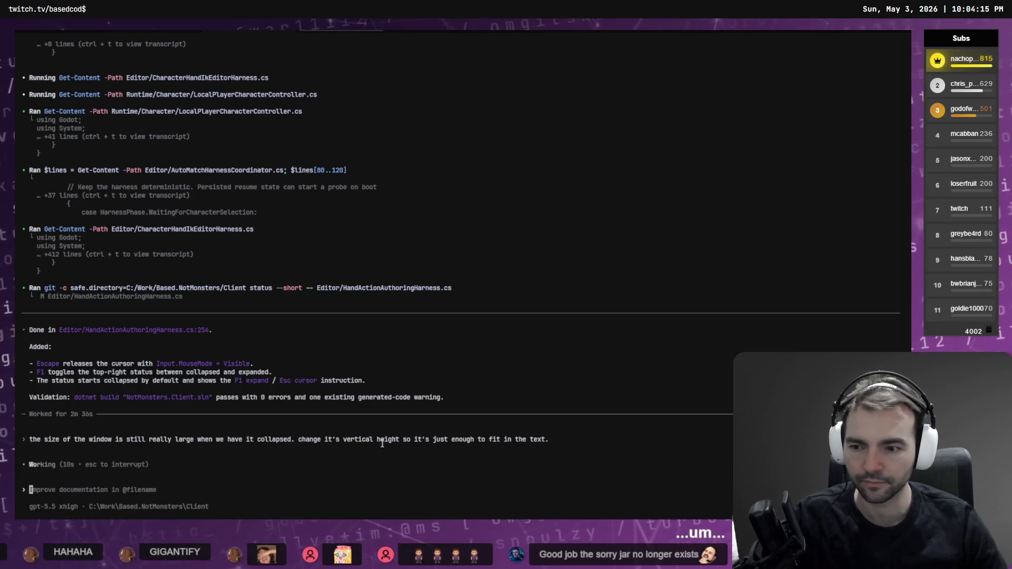
key(super+h)
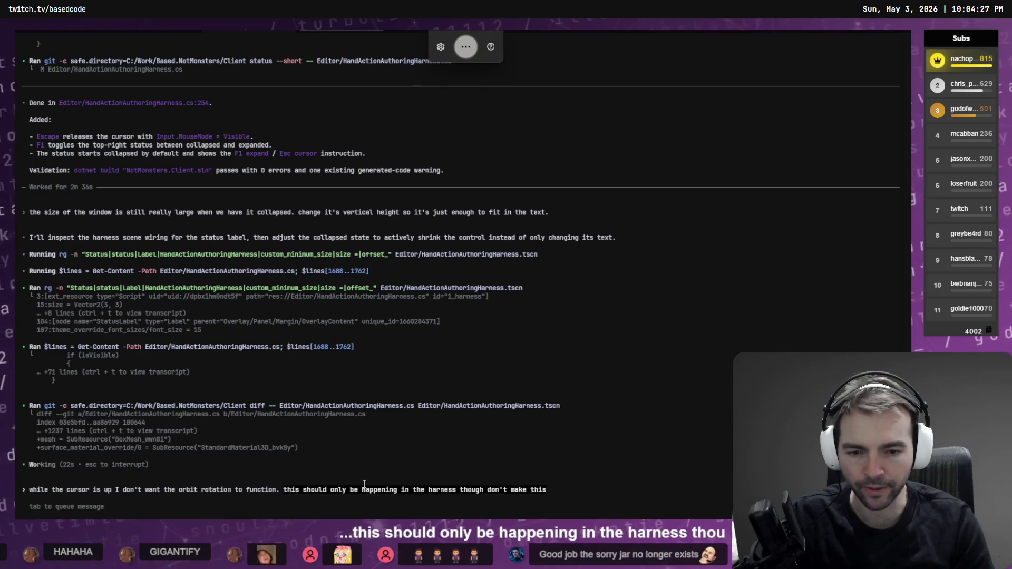
key(Tab)
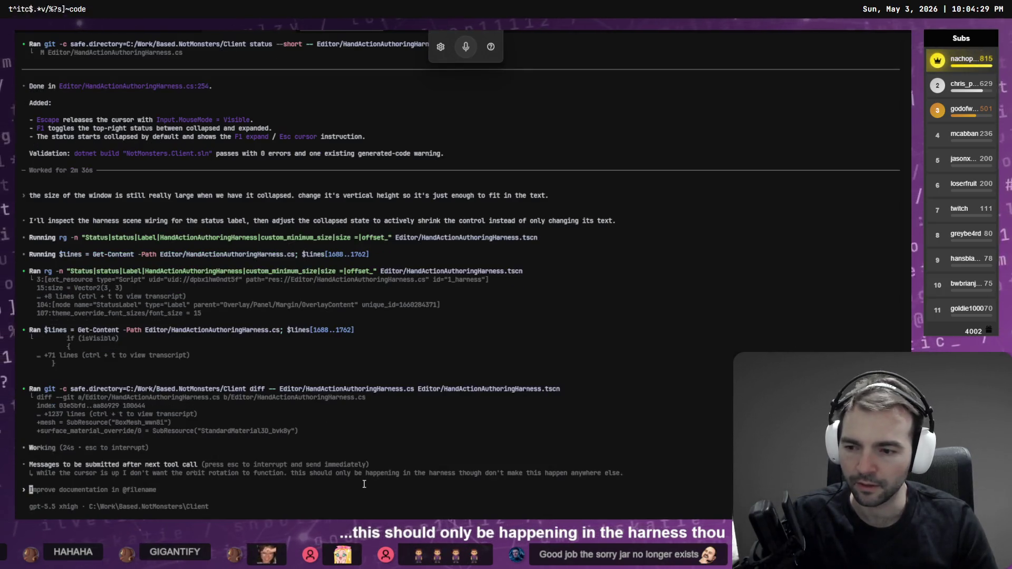
key(alt+Tab)
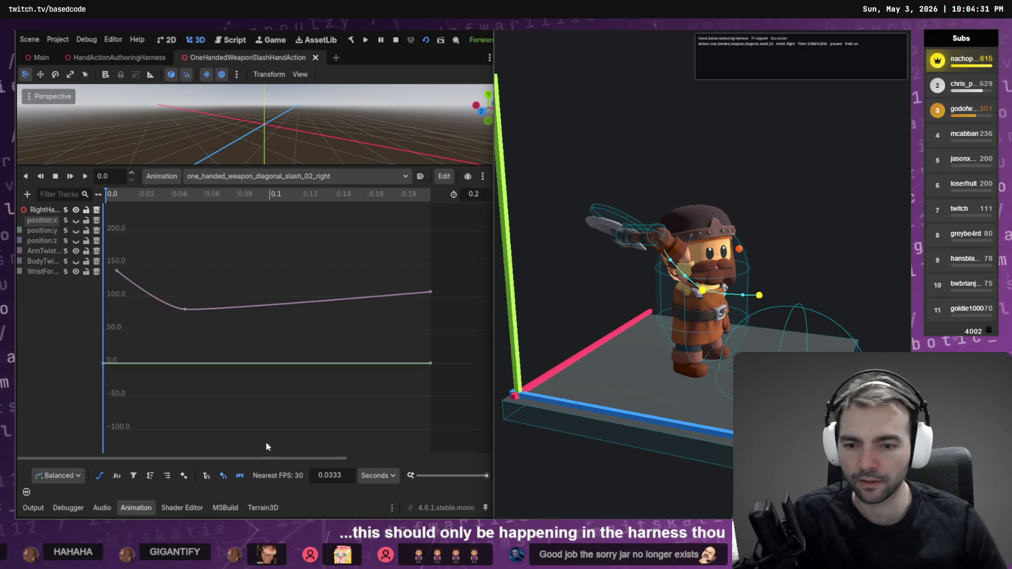
Step: Move the magenta curve's first key to time 0.0 at about 108 and save the animation
click(116, 271)
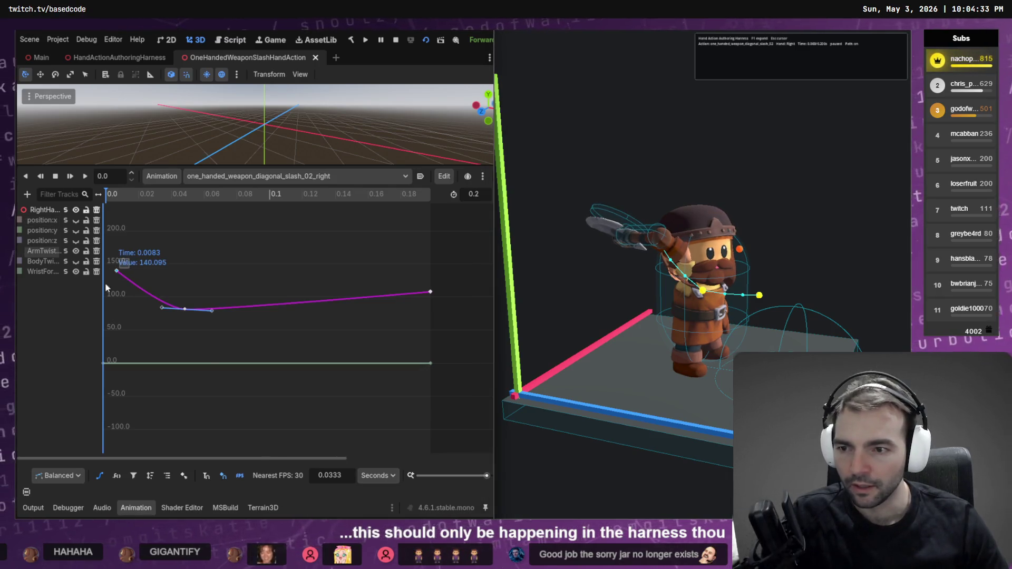
drag(116, 273, 127, 296)
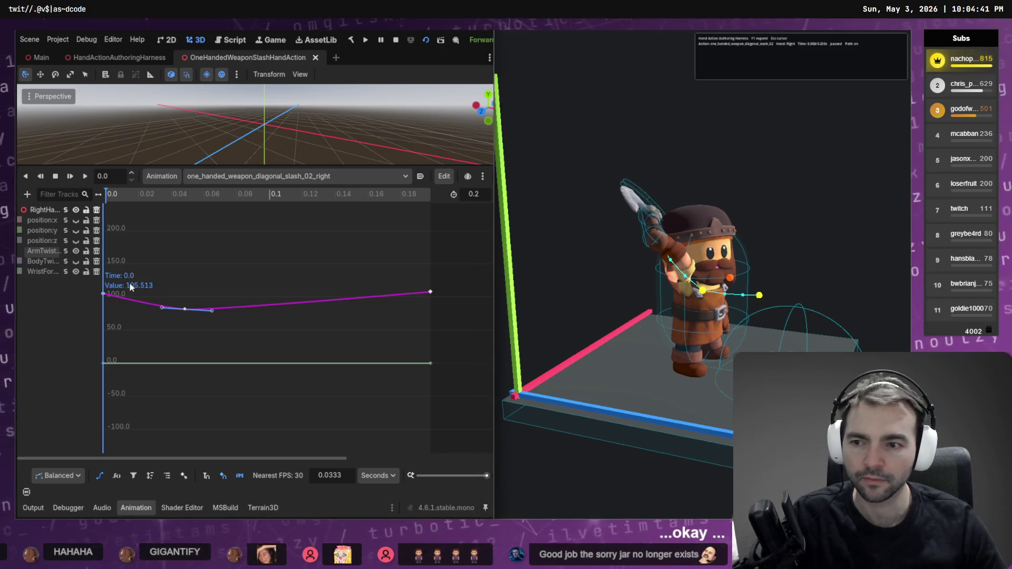
drag(104, 295, 104, 300)
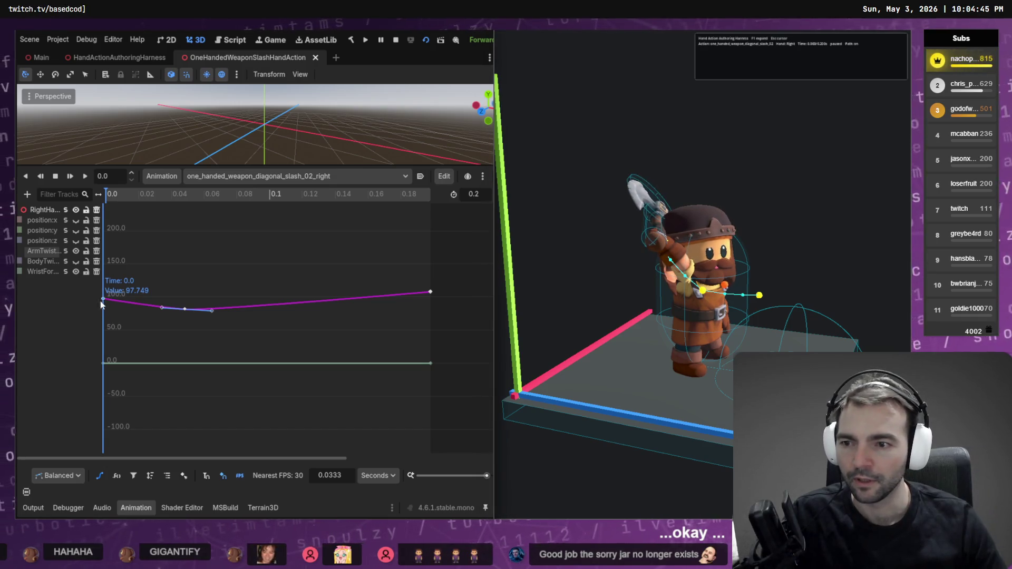
drag(104, 302, 103, 307)
key(ctrl+s)
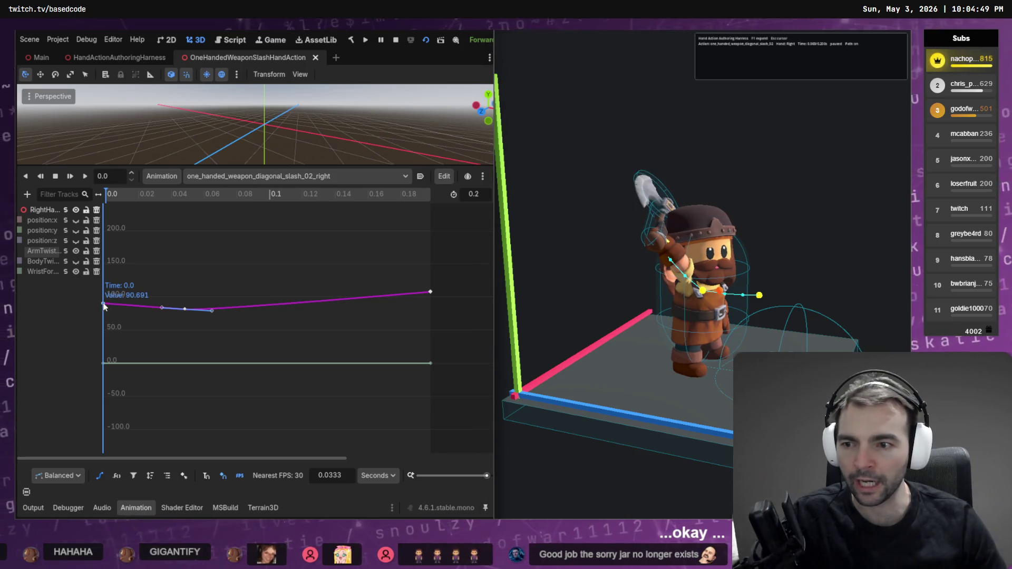
drag(103, 304, 104, 292)
key(ctrl+s)
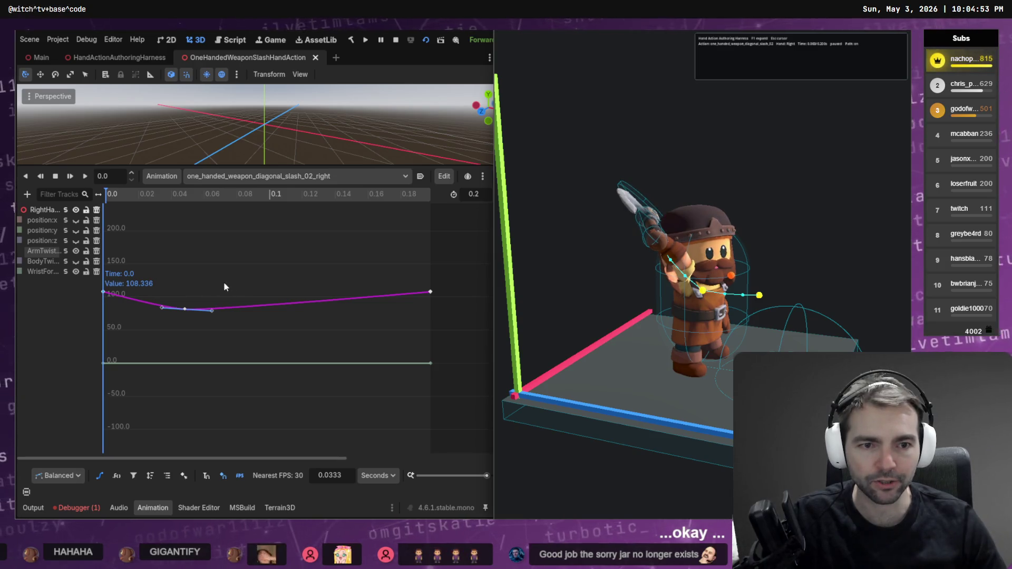
key(alt+Tab)
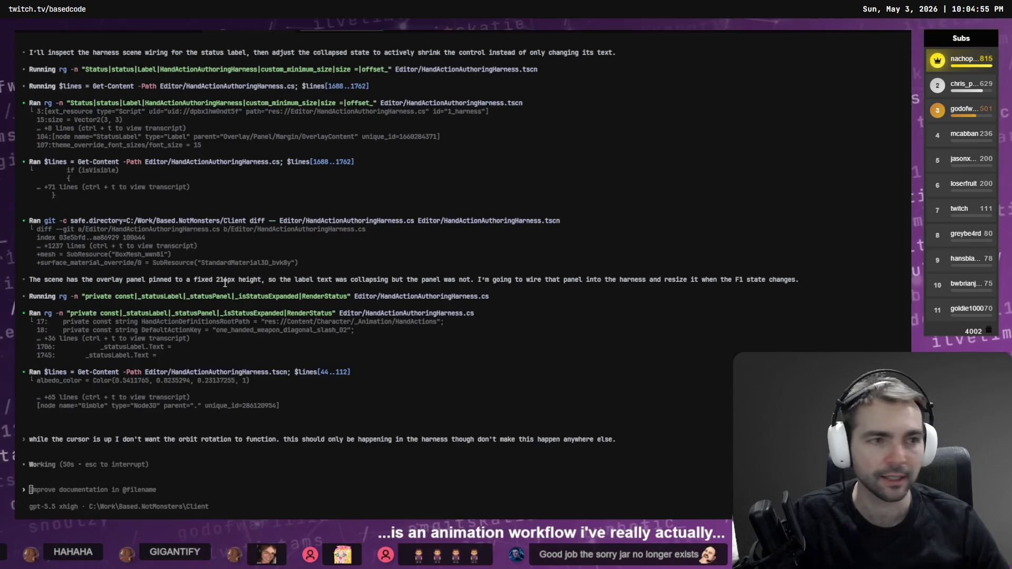
Step: Switch to the Codex tab whose purple Oh My Posh plan awaits approval
key(ctrl+Tab)
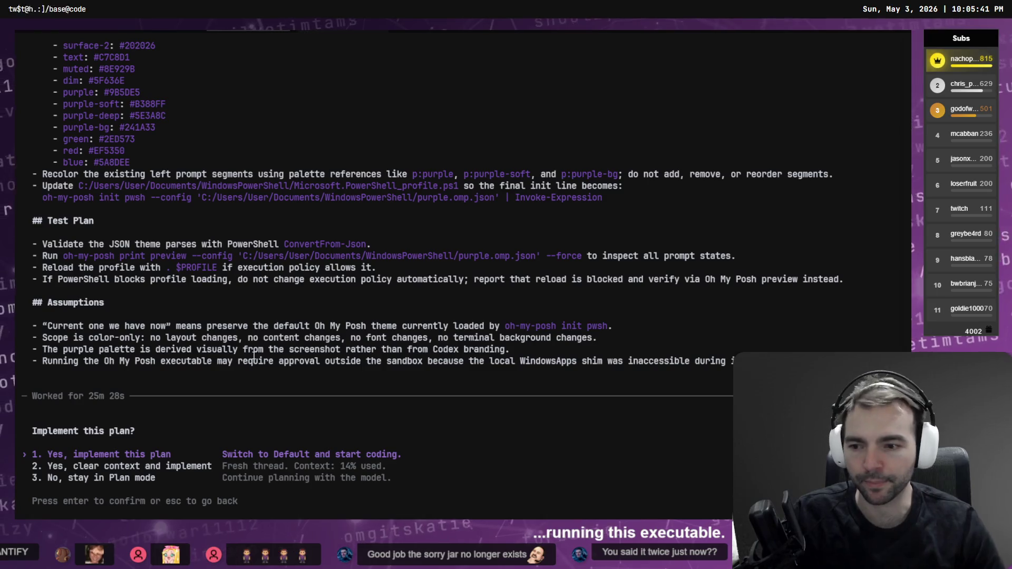
Step: Approve implementing the purple theme plan and glance over the other terminal sessions
key(Return)
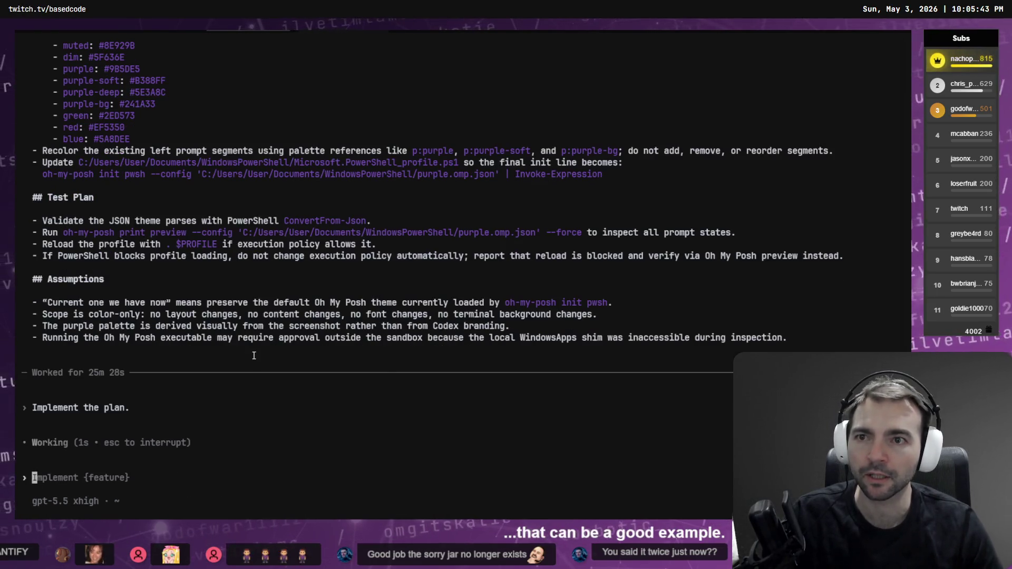
key(ctrl+Tab)
key(ctrl+Tab)
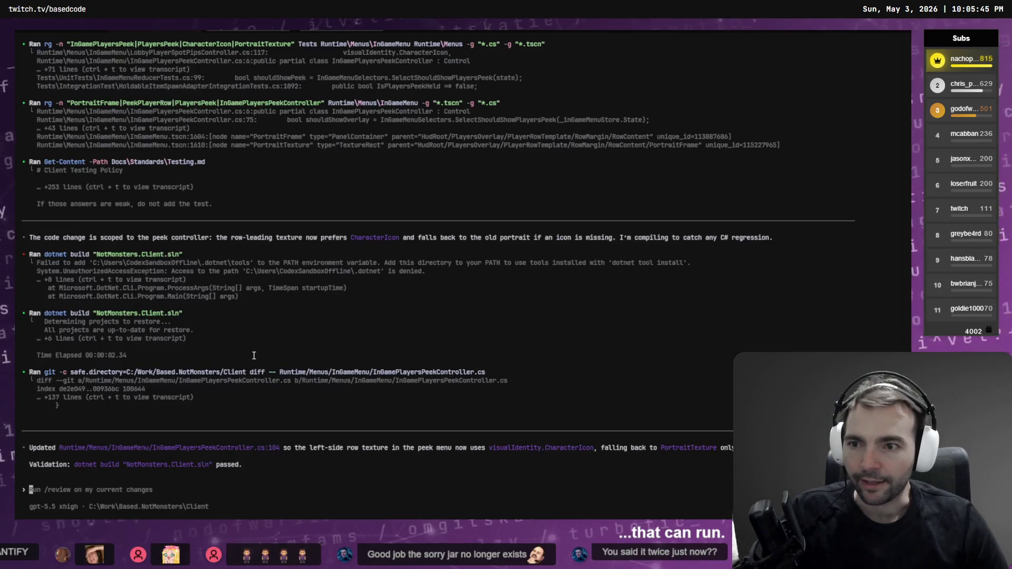
key(ctrl+Tab)
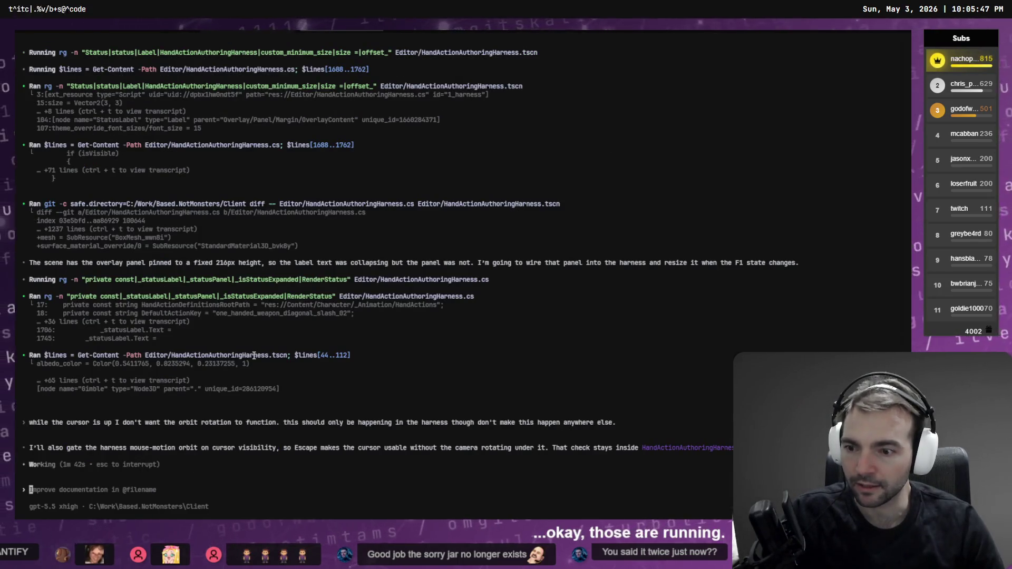
key(ctrl+shift+Tab)
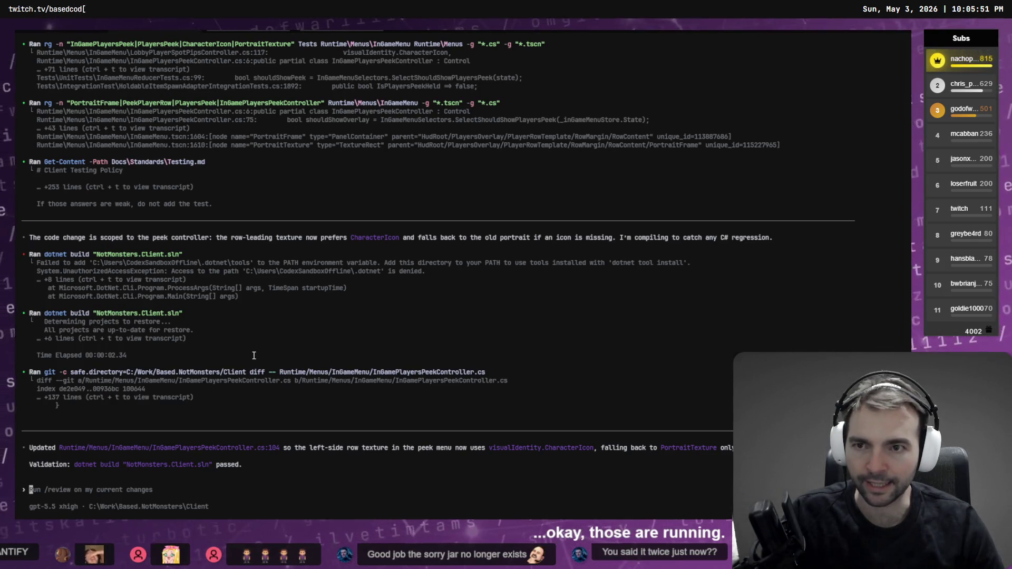
Step: Start a fresh Codex session in a new split pane beside the current one
key(alt+shift+plus)
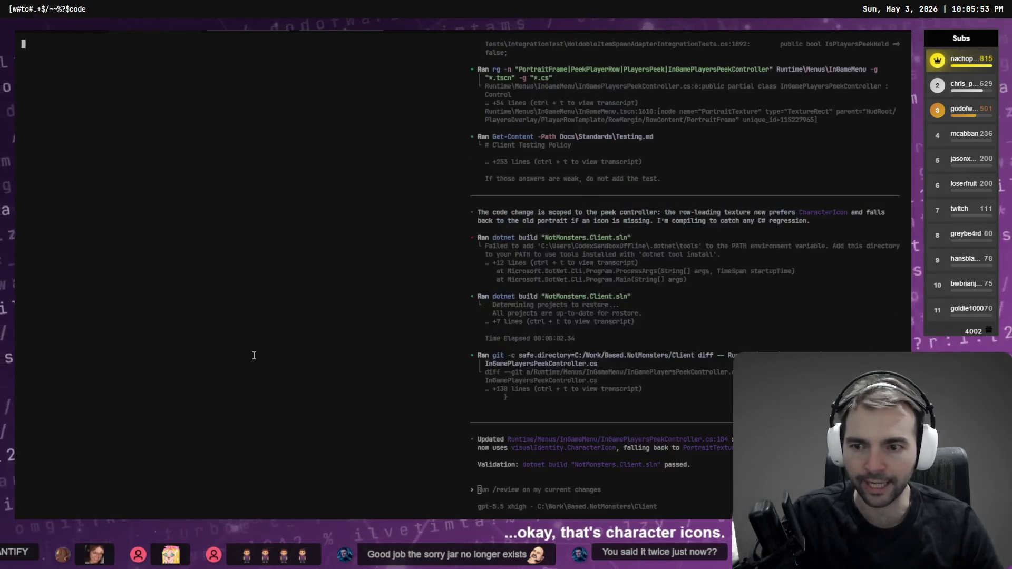
text(codex)
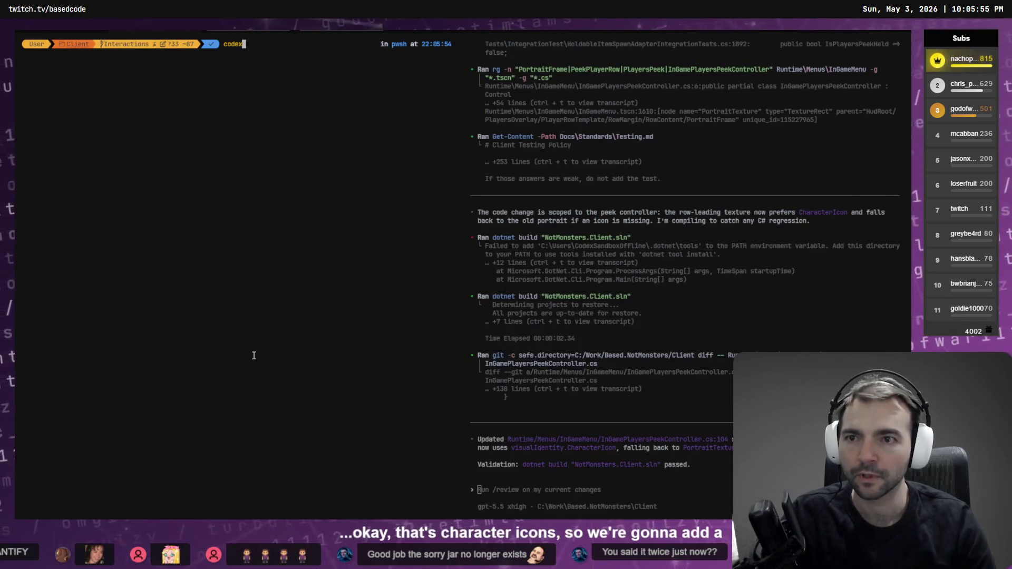
key(Return)
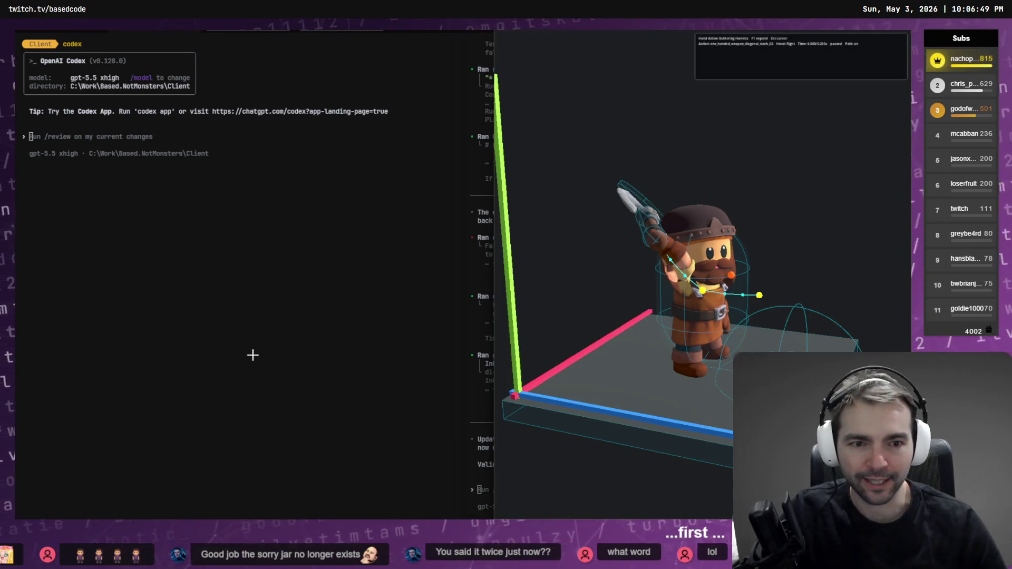
key(alt+Tab)
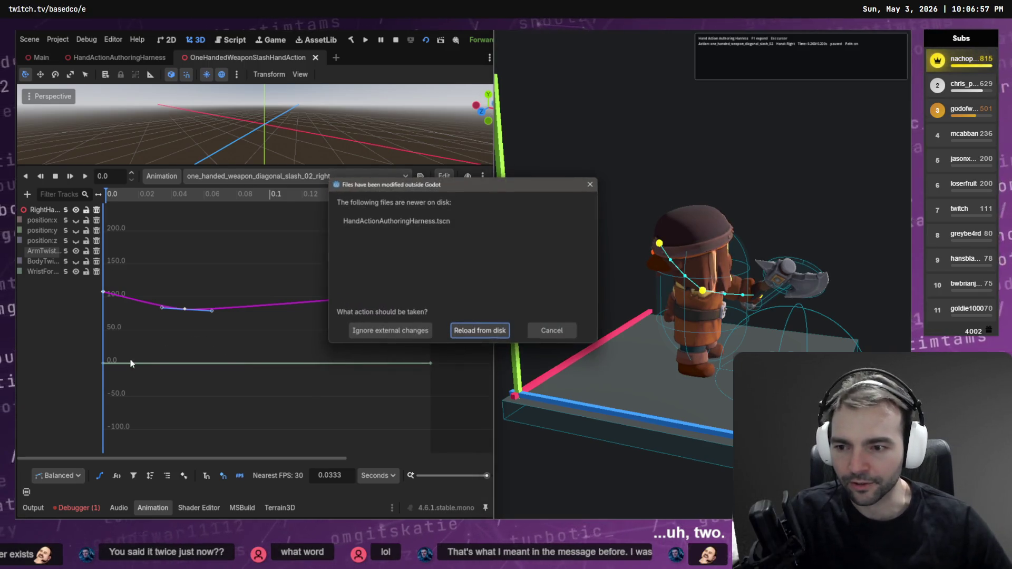
Step: Reload the harness scene from disk and raise the wrist curve's 0.2 key to about 91, saved
click(470, 332)
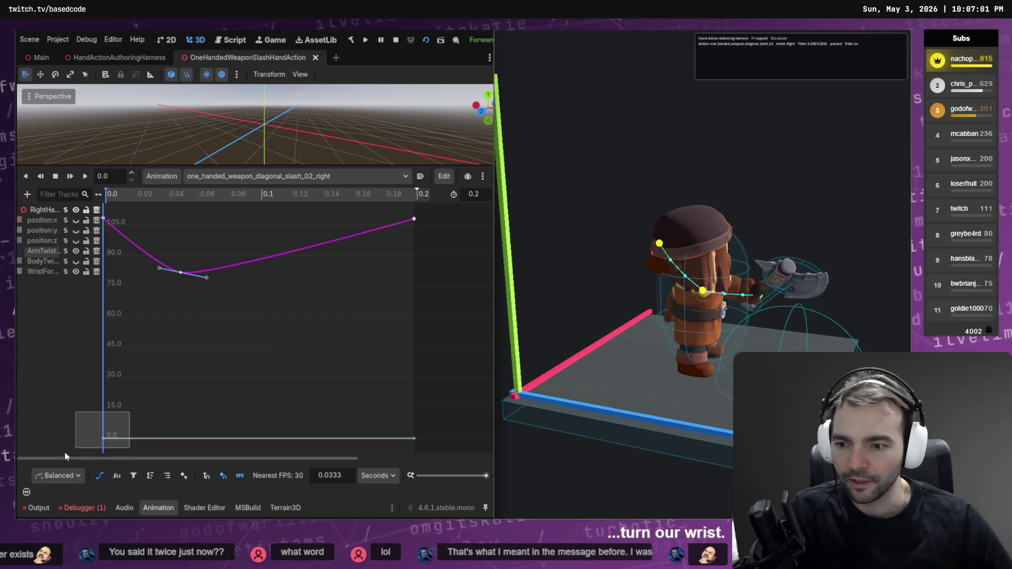
click(130, 437)
drag(413, 438, 414, 407)
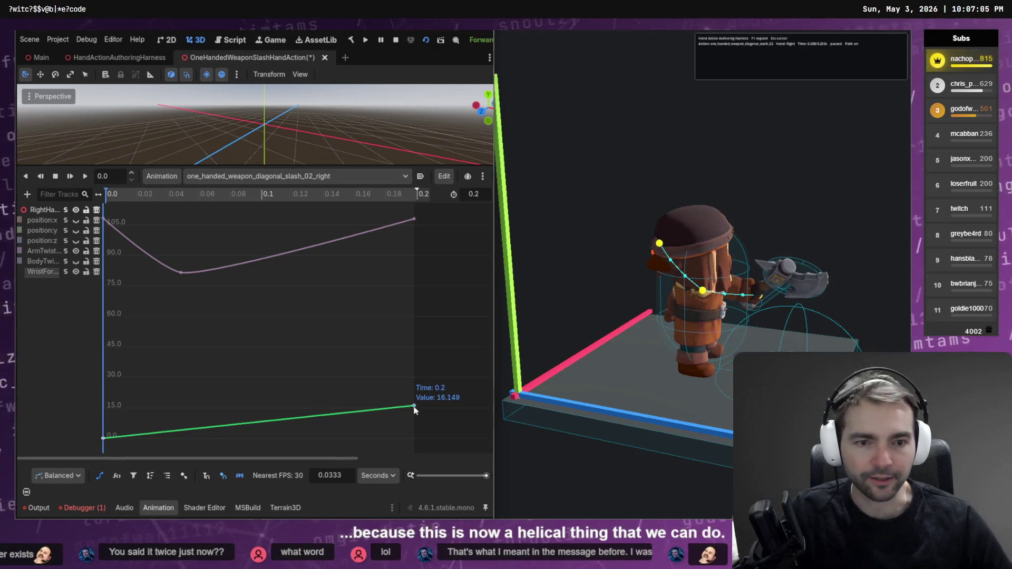
key(ctrl+s)
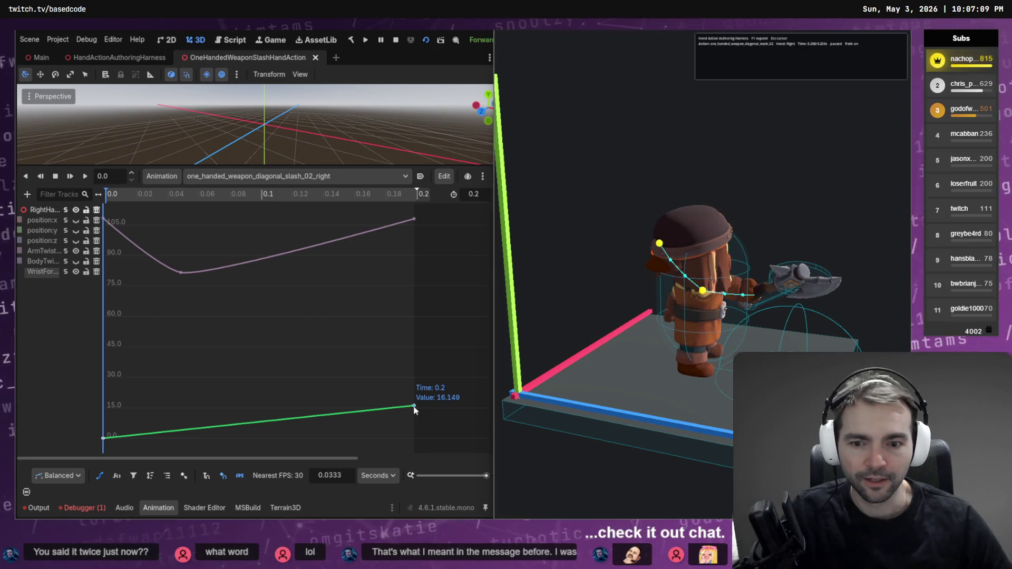
mouse_move(415, 405)
mouse_down()
mouse_move(414, 430)
mouse_move(416, 356)
mouse_up()
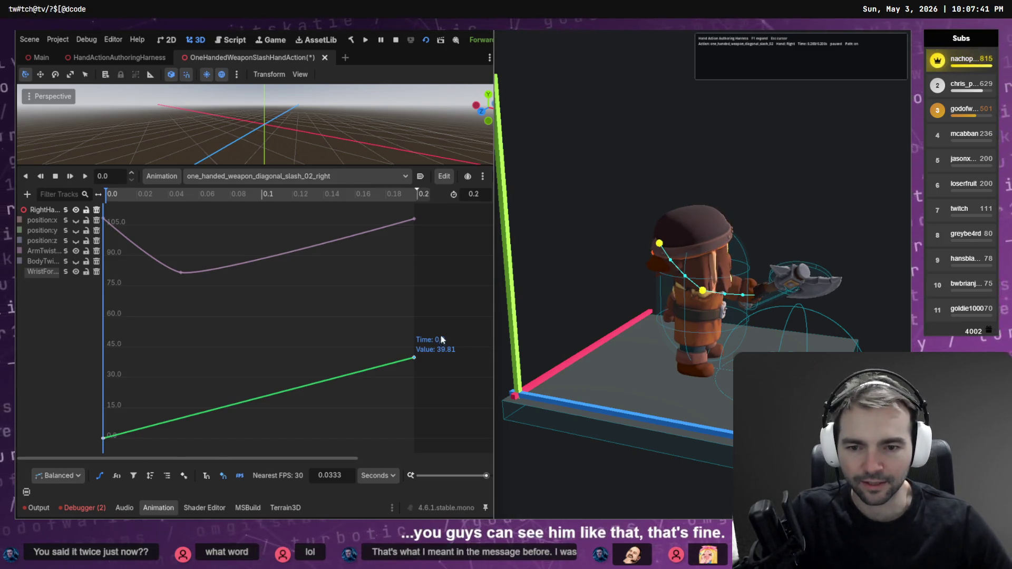
drag(414, 358, 415, 251)
key(ctrl+s)
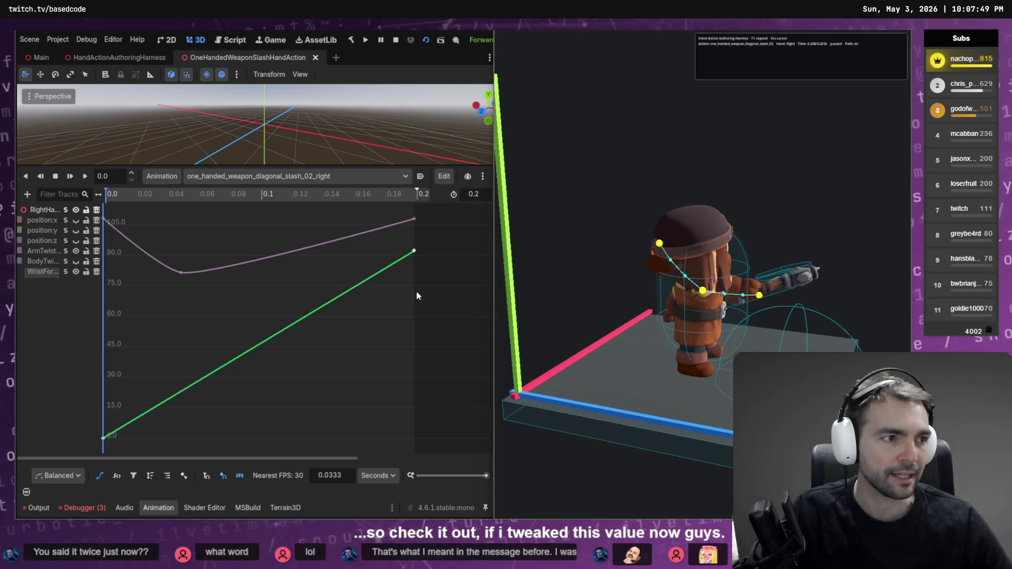
key(alt+Tab)
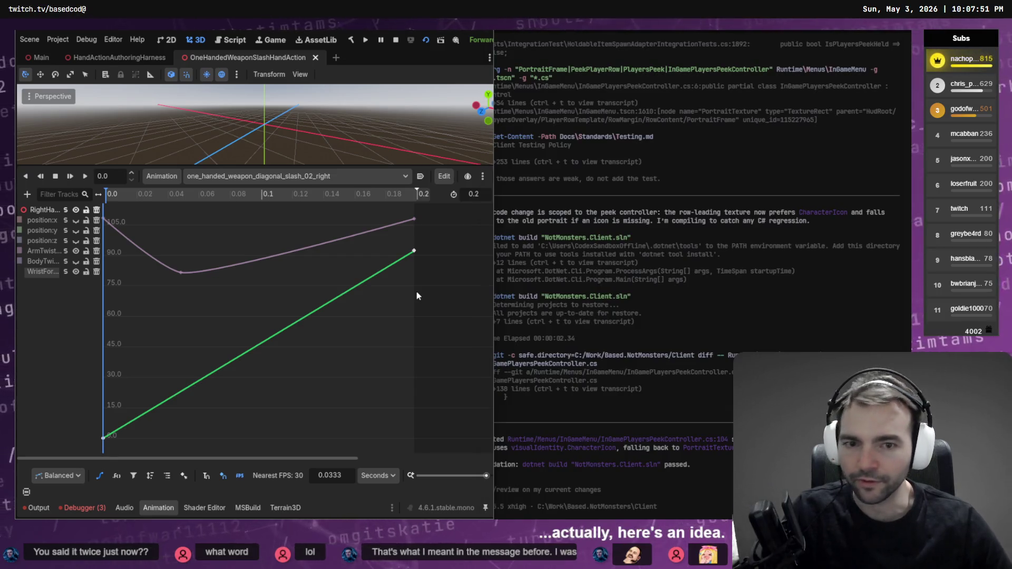
Step: Check the running harness preview beside a widened Godot editor, then return to the Codex terminal
key(alt+Tab)
key(F1)
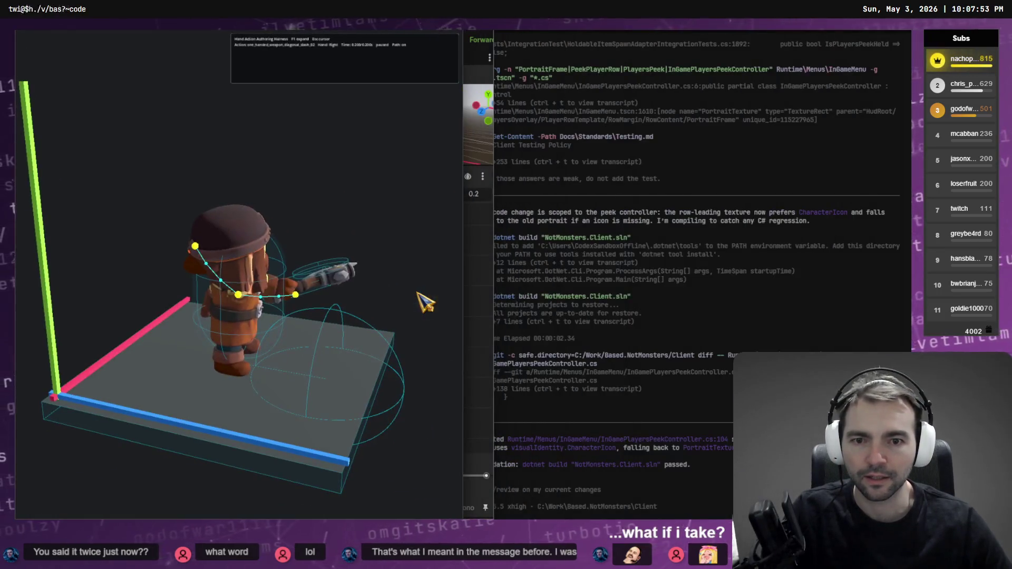
key(alt+Tab)
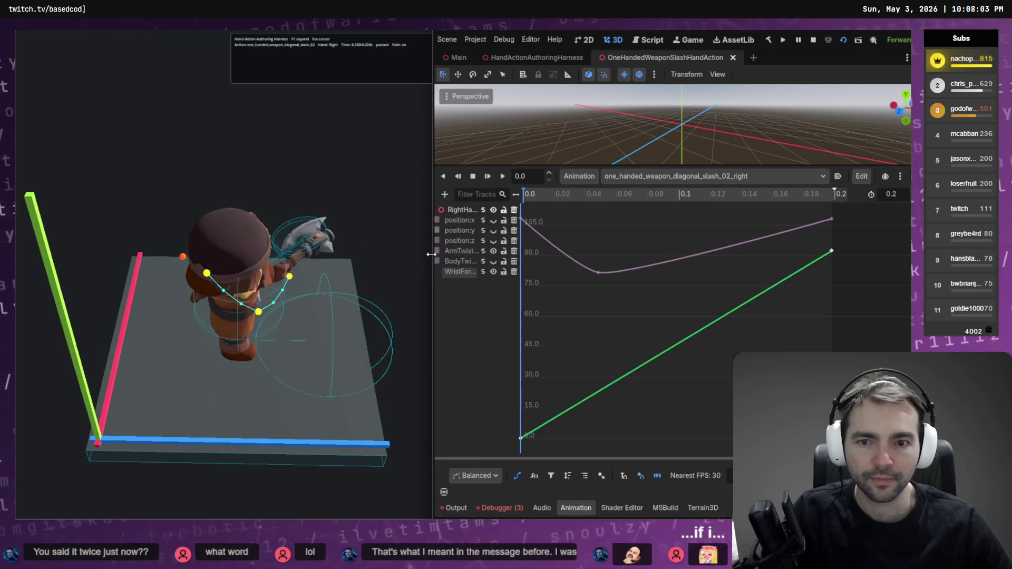
mouse_move(447, 257)
mouse_down()
mouse_move(428, 259)
mouse_move(459, 262)
mouse_up()
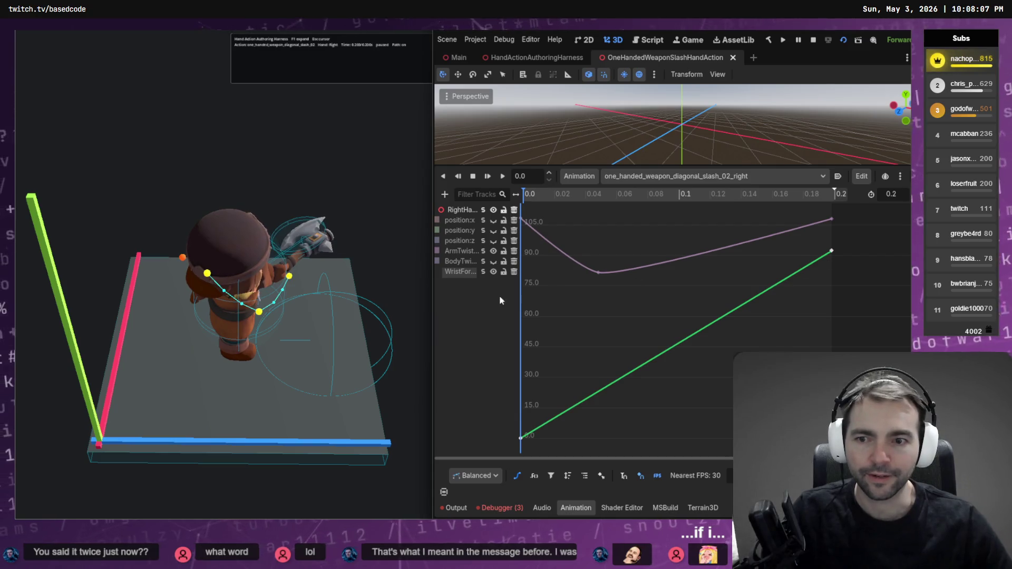
click(416, 305)
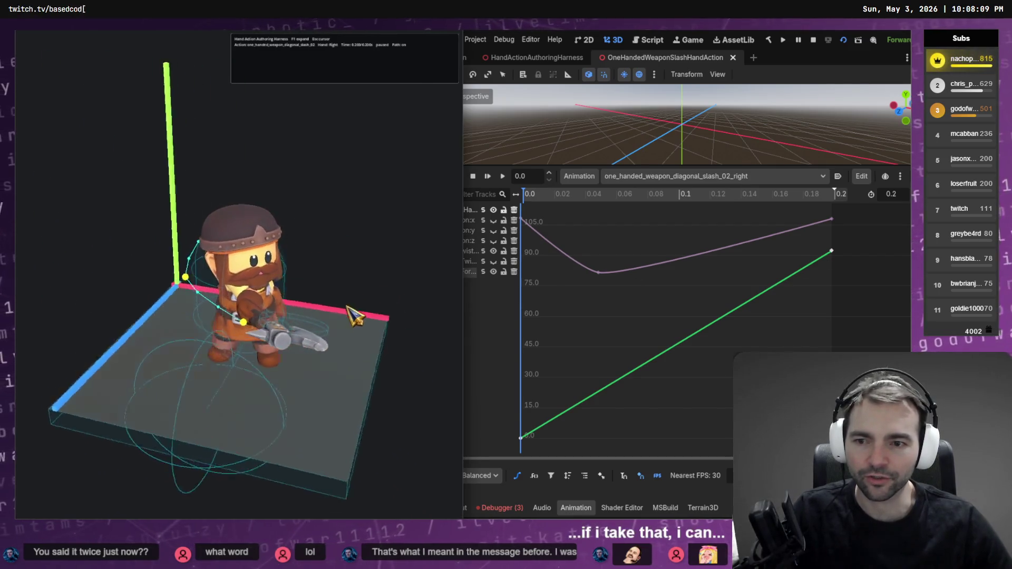
key(alt+Tab)
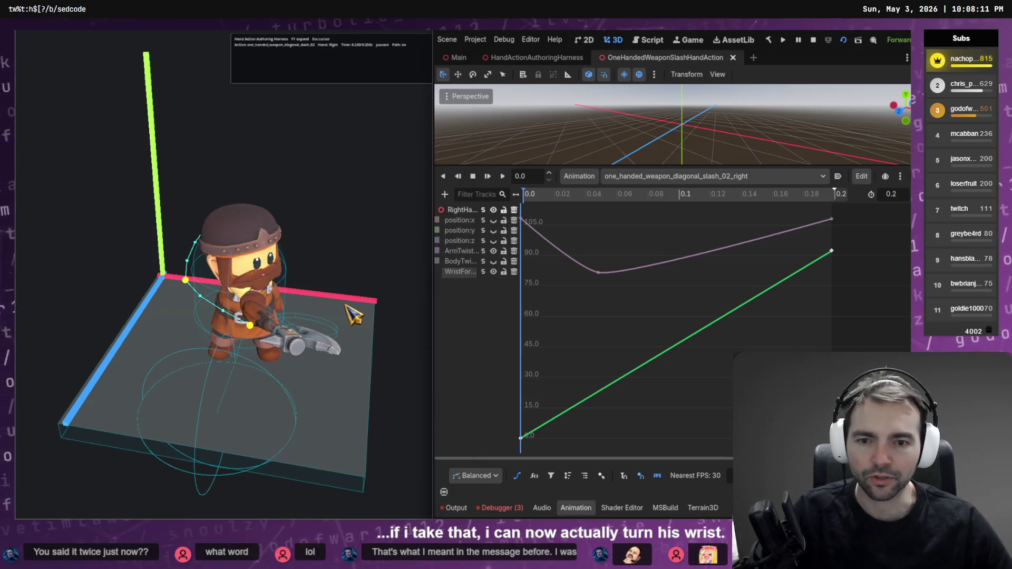
click(352, 309)
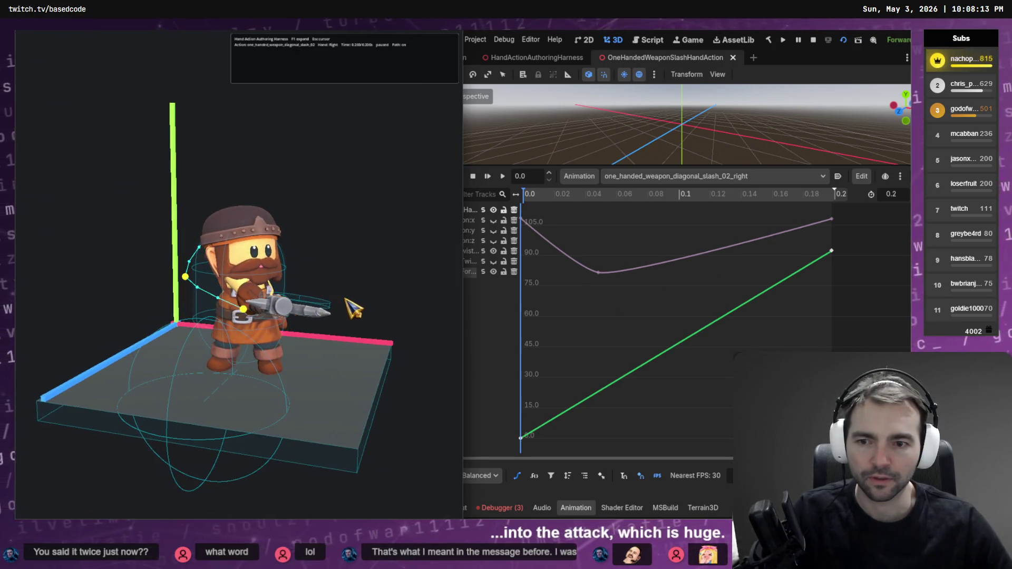
key(alt+Tab)
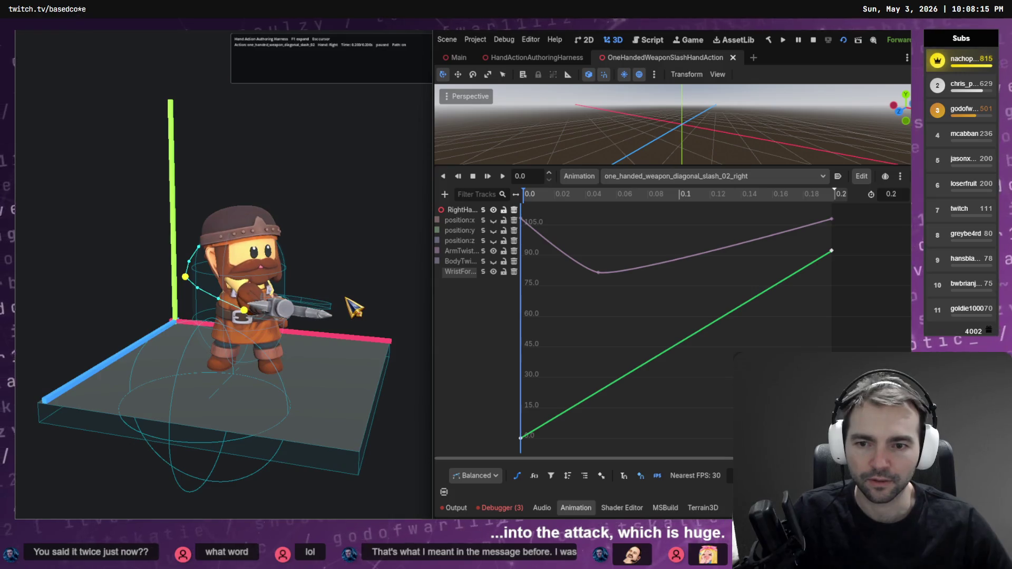
click(358, 315)
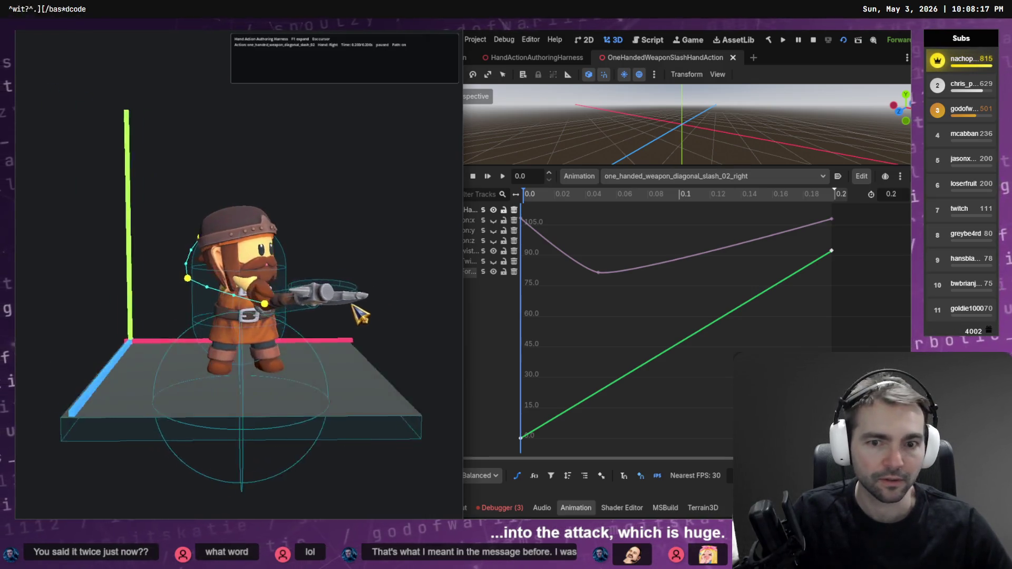
key(alt+Tab)
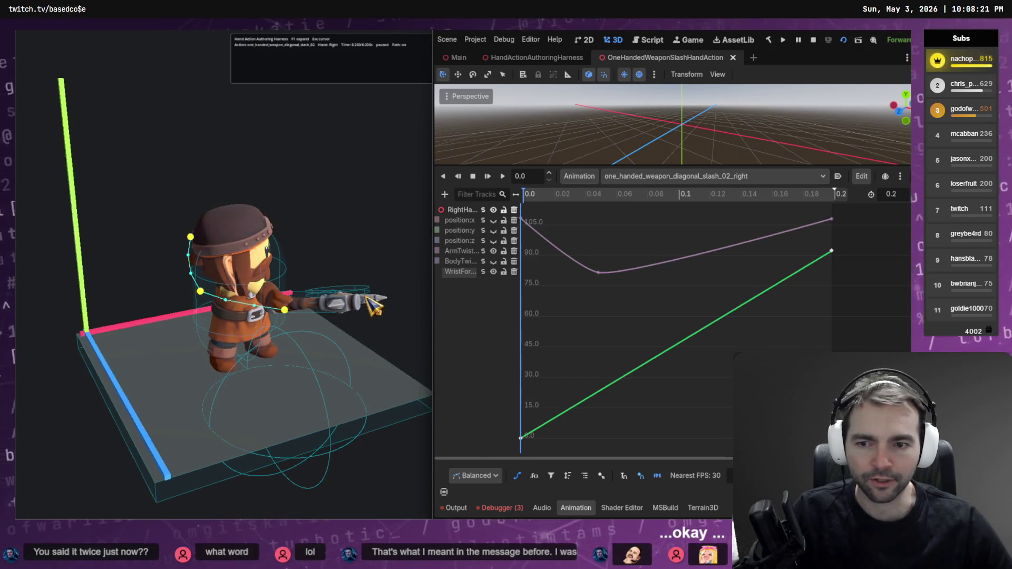
key(alt+Tab)
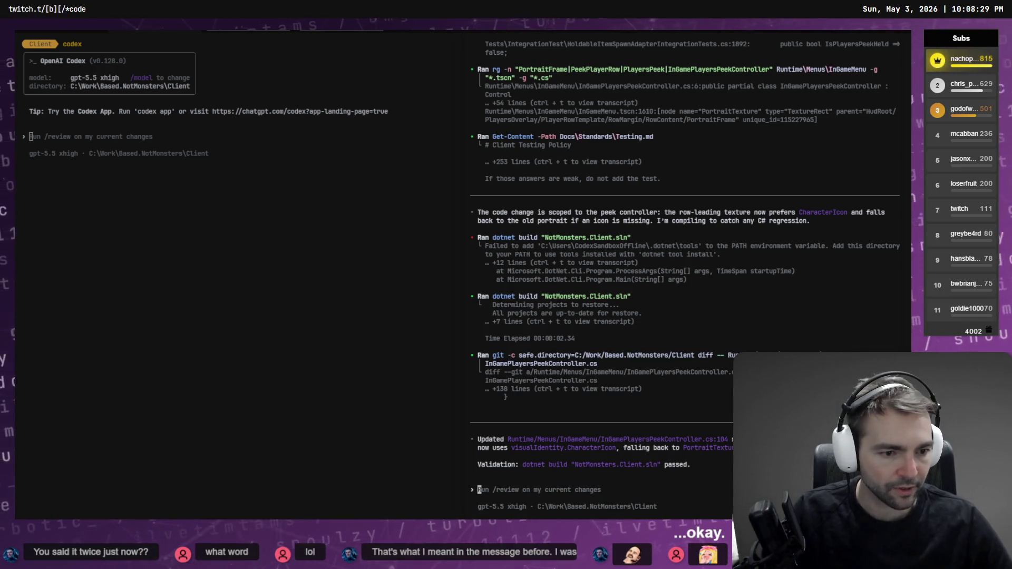
Step: Review the other Codex tabs, then swap the two NotMonsters Codex panes left to right
right_click(328, 330)
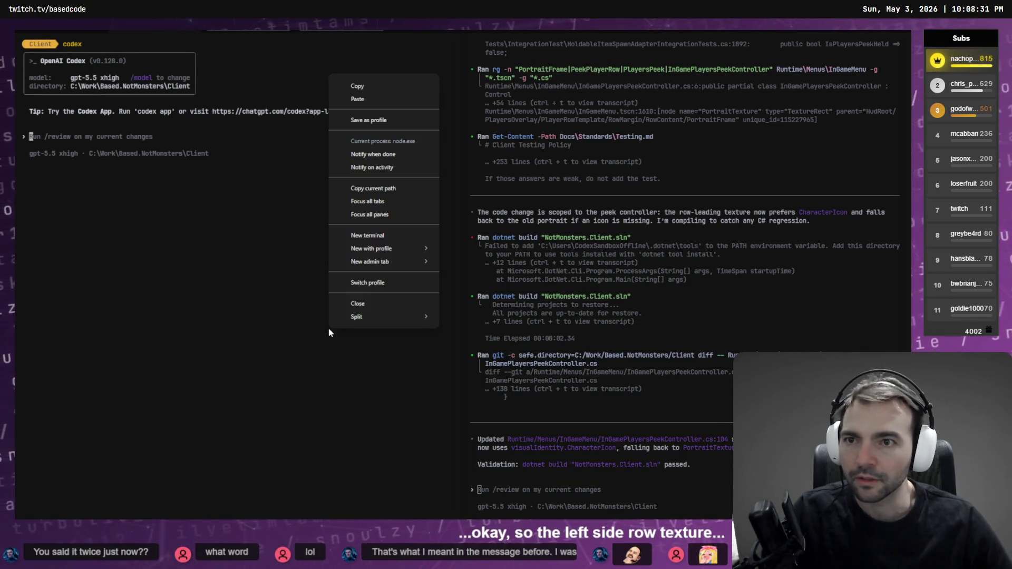
click(249, 295)
right_click(250, 295)
click(239, 33)
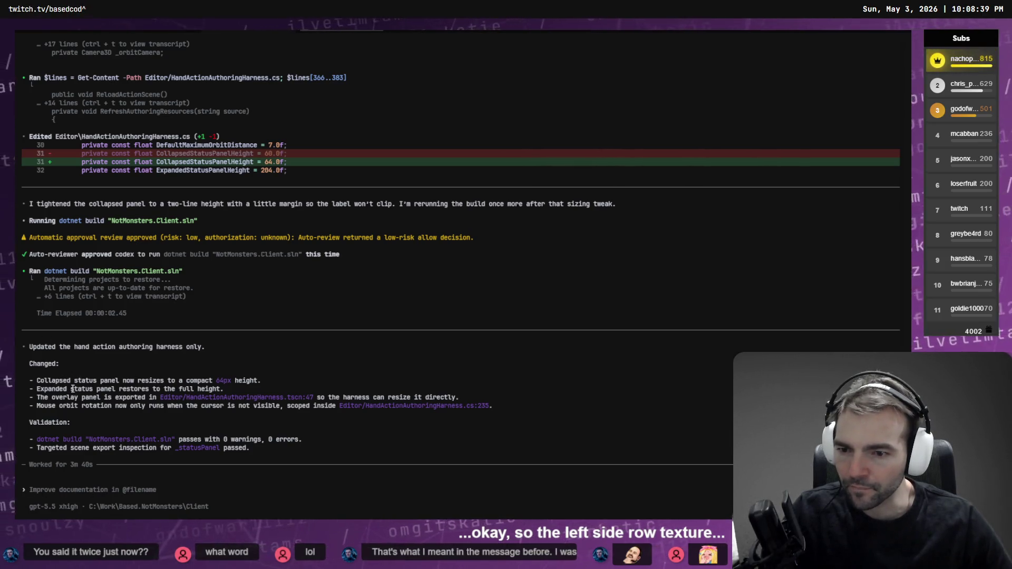
click(331, 32)
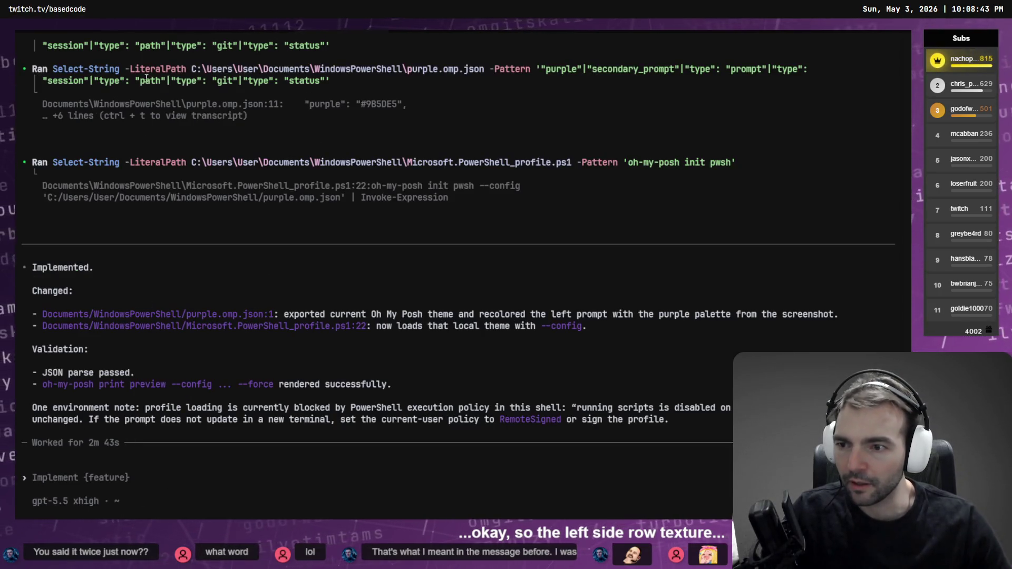
click(151, 38)
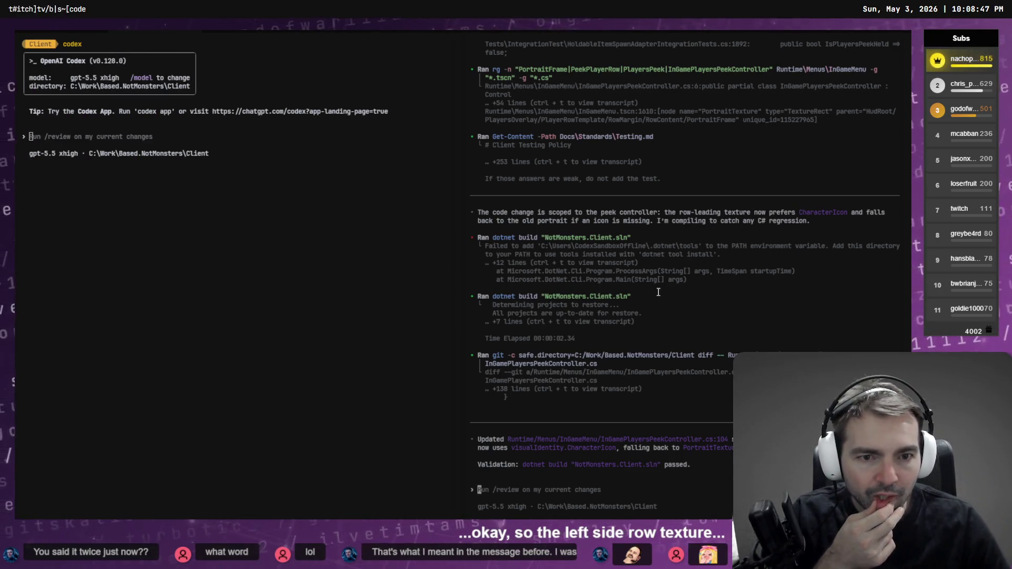
mouse_move(658, 293)
mouse_down()
mouse_move(682, 288)
mouse_move(237, 289)
mouse_move(288, 325)
mouse_up()
text(Ok, we're going to go ahed and change the look and feel of the "prompt" to fit in with a terminal that looks like this: \)
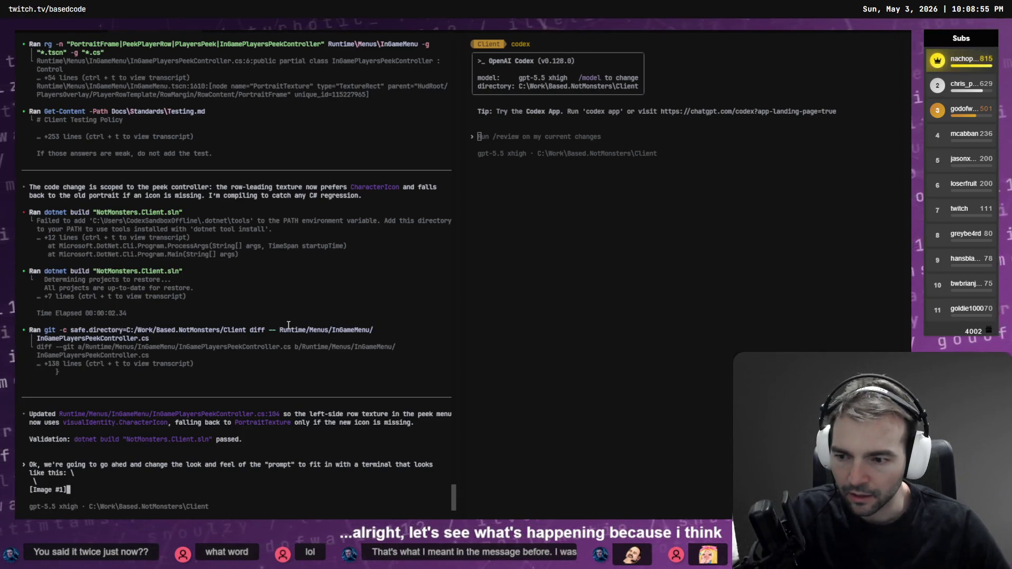
Step: Clear the restyle draft, review each Codex session, and open a new PowerShell tab
key(ctrl+c)
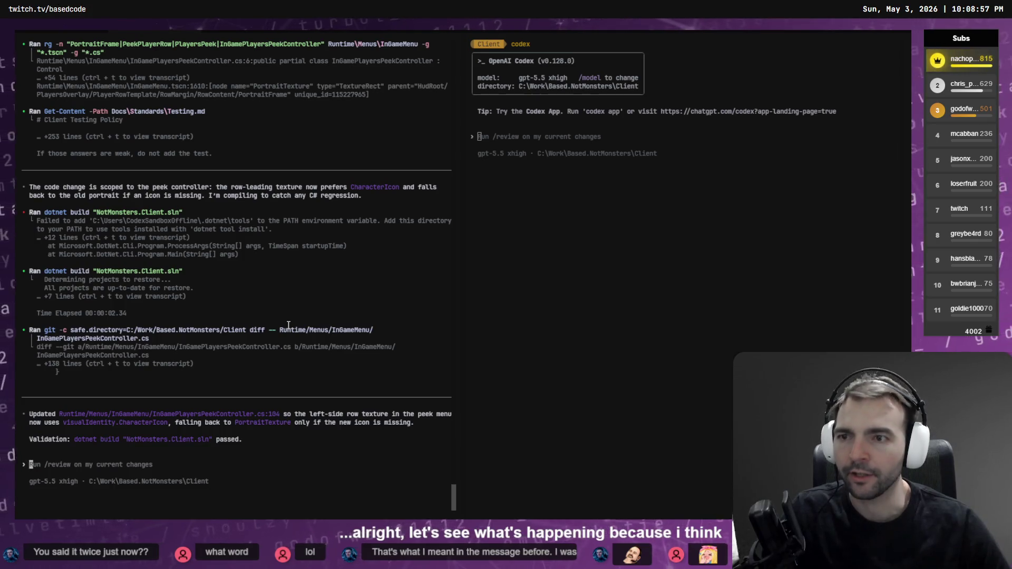
key(ctrl+Tab)
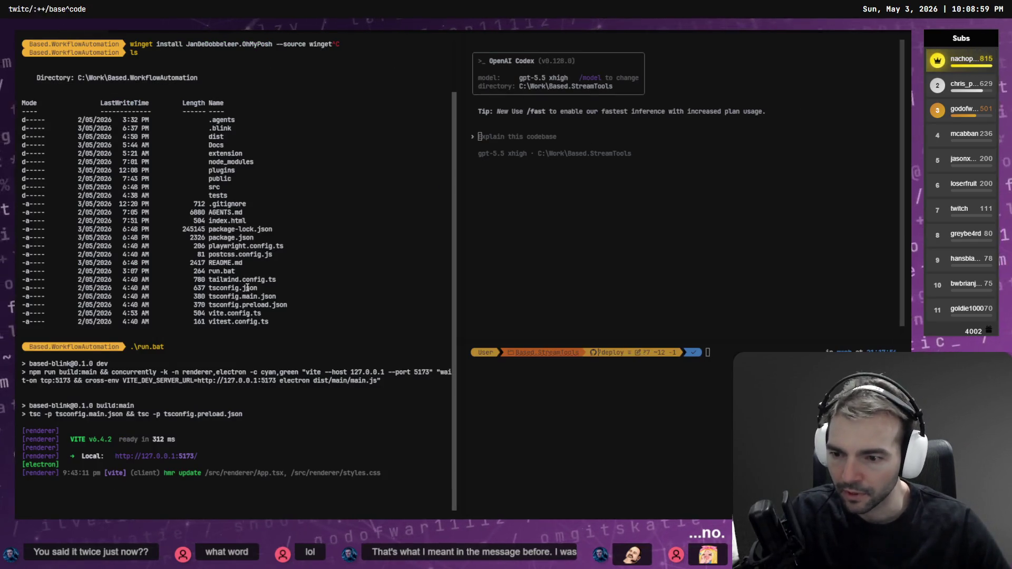
key(ctrl+Tab)
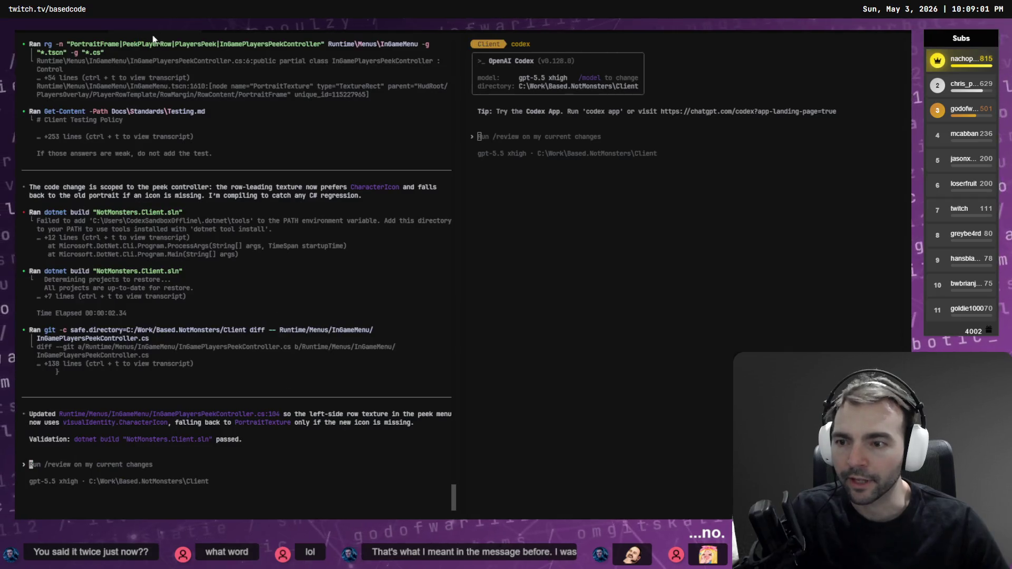
key(ctrl+Tab)
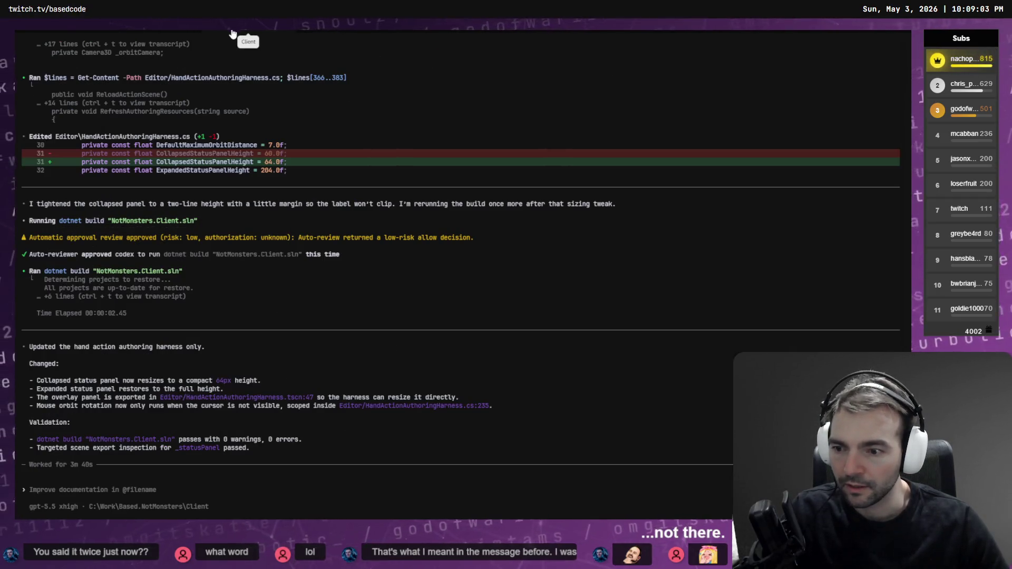
key(ctrl+Tab)
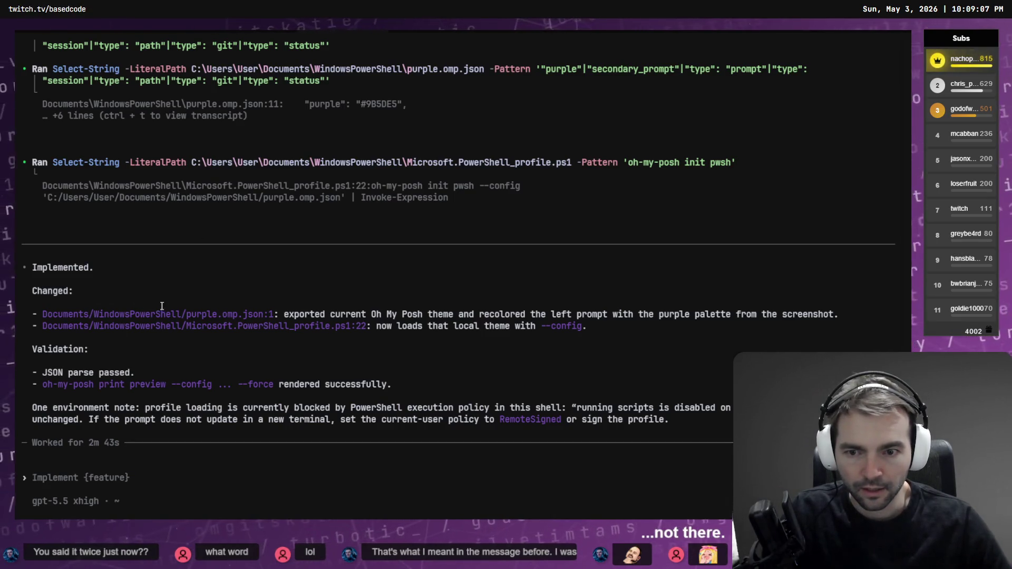
key(ctrl+Tab)
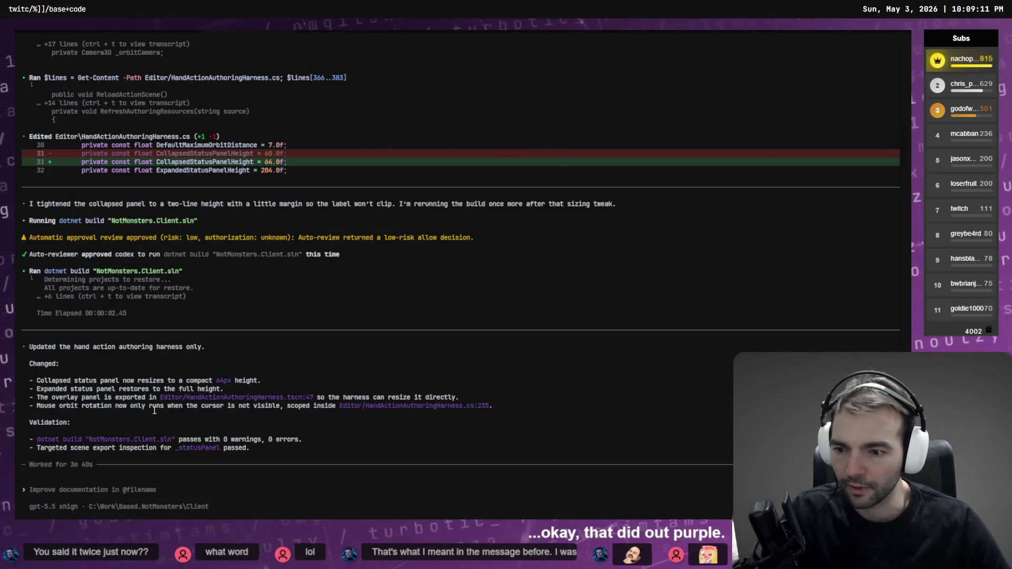
key(ctrl+Tab)
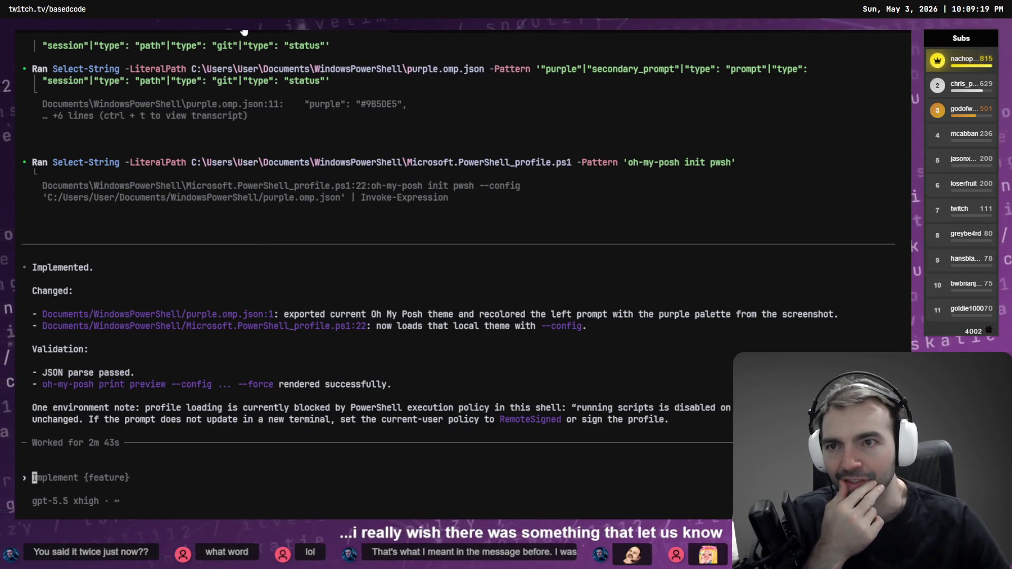
key(ctrl+Tab)
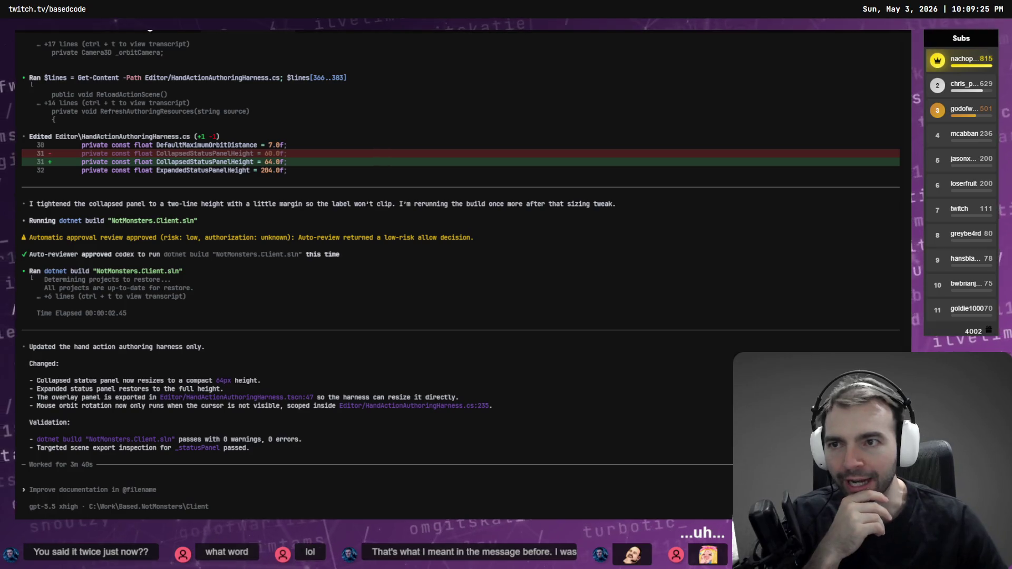
key(ctrl+Tab)
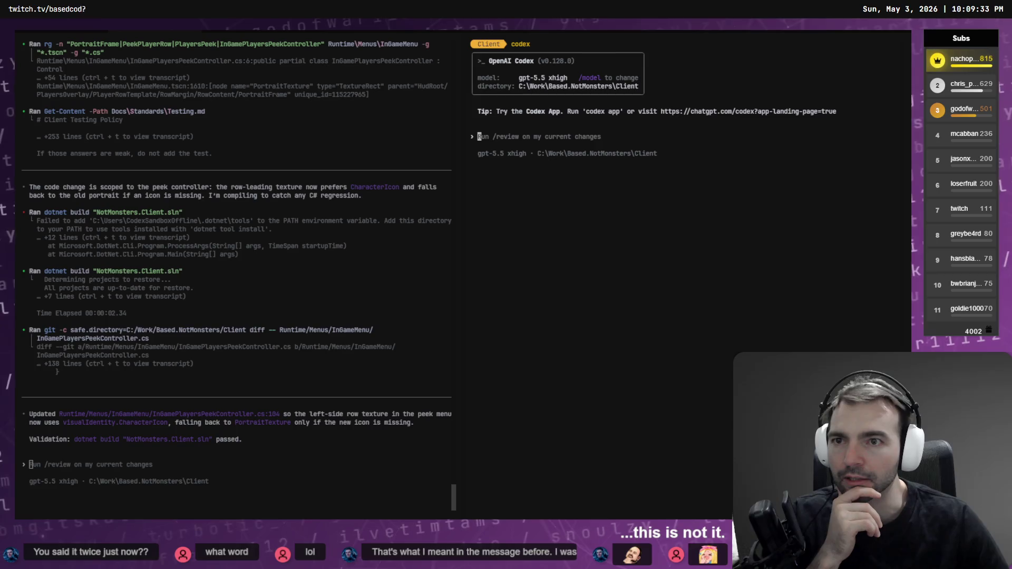
key(ctrl+Tab)
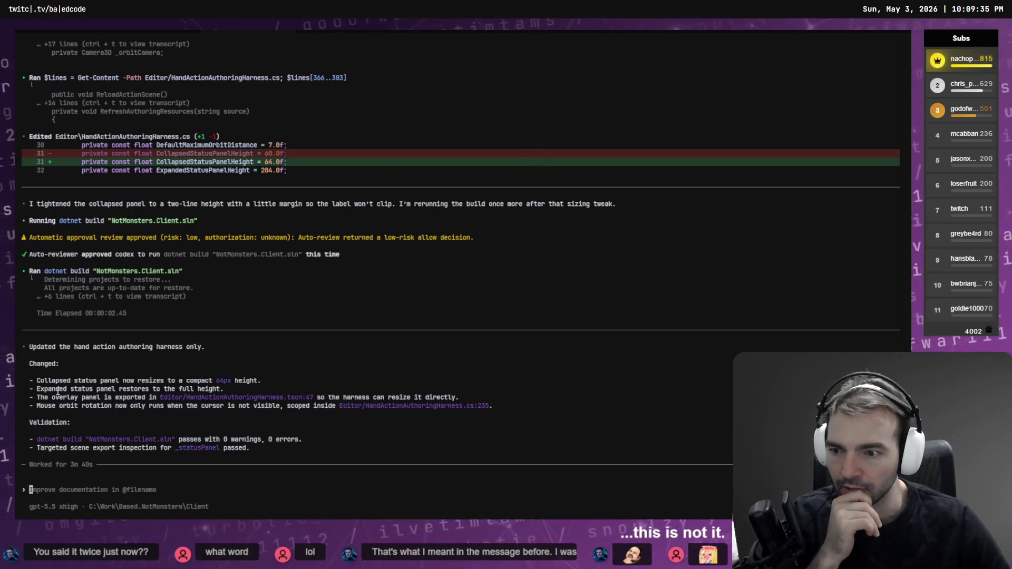
click(317, 33)
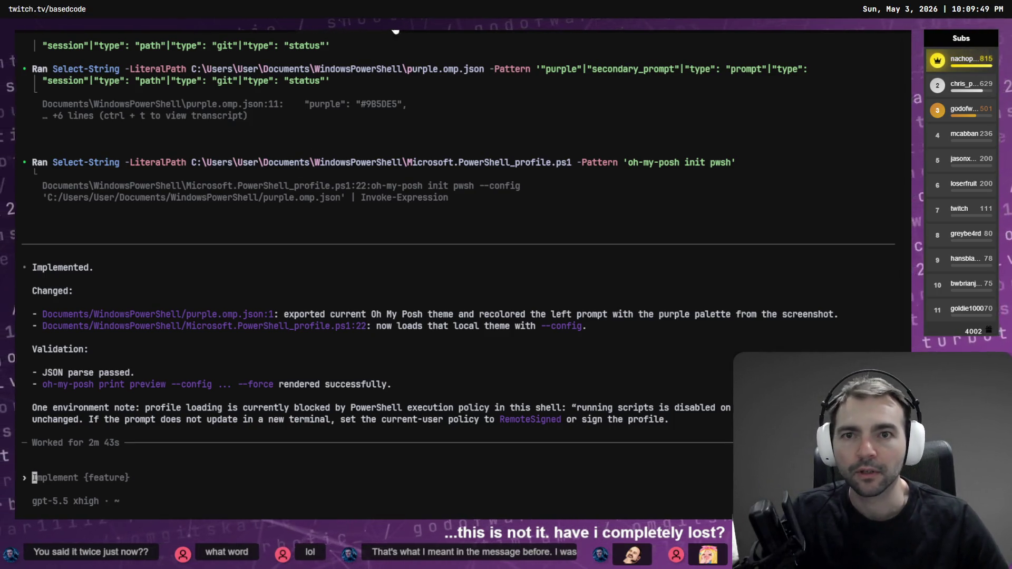
key(ctrl+shift+t)
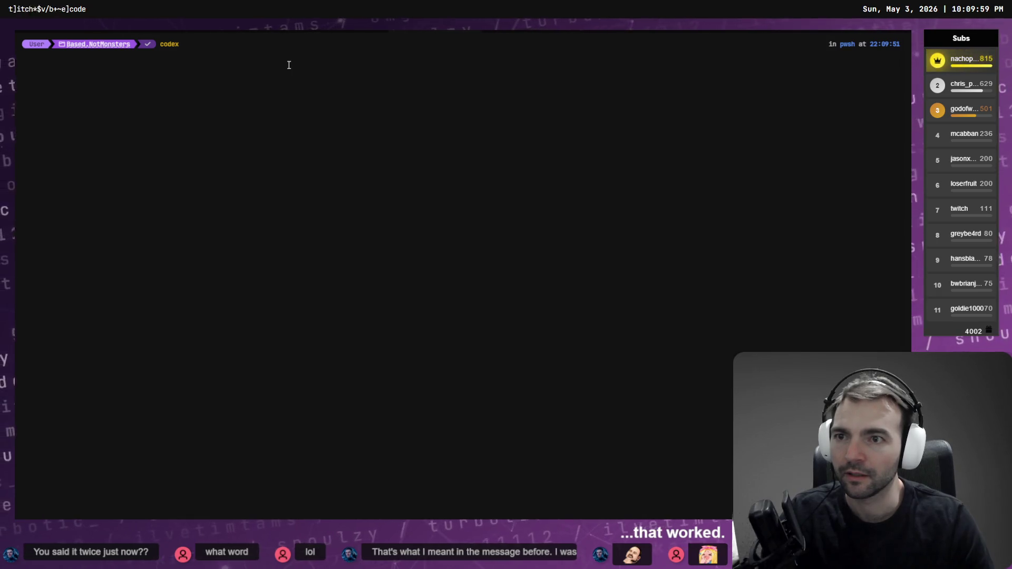
Step: Launch Codex in the NotMonsters folder, browse past sessions, then quit back to PowerShell
key(Return)
text(/resume)
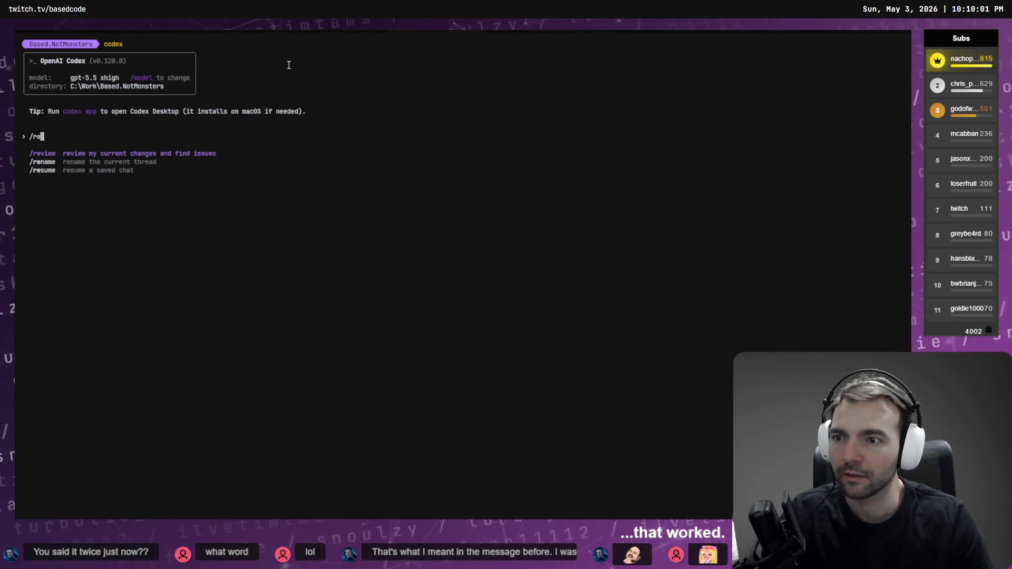
key(Return)
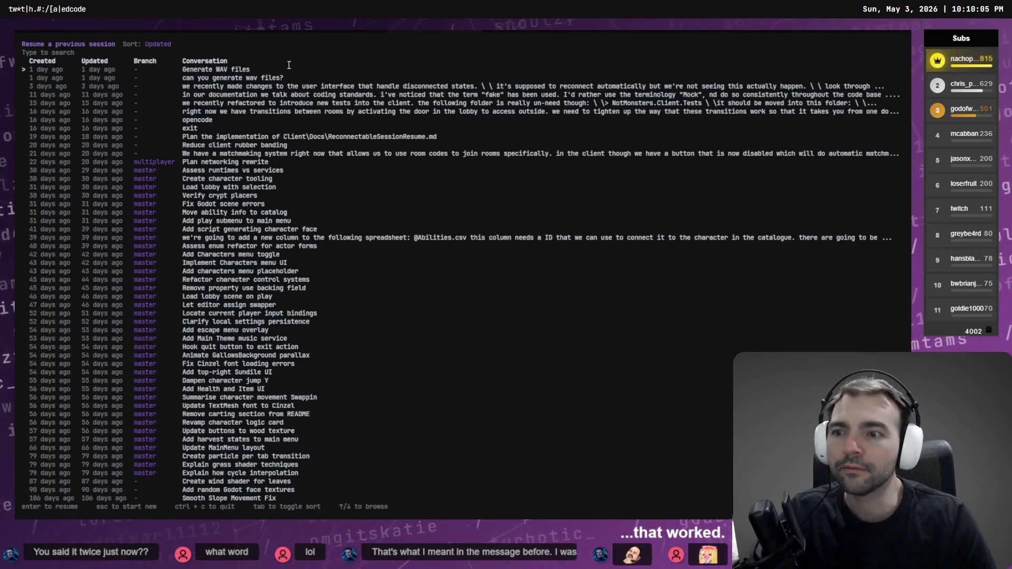
key(Escape)
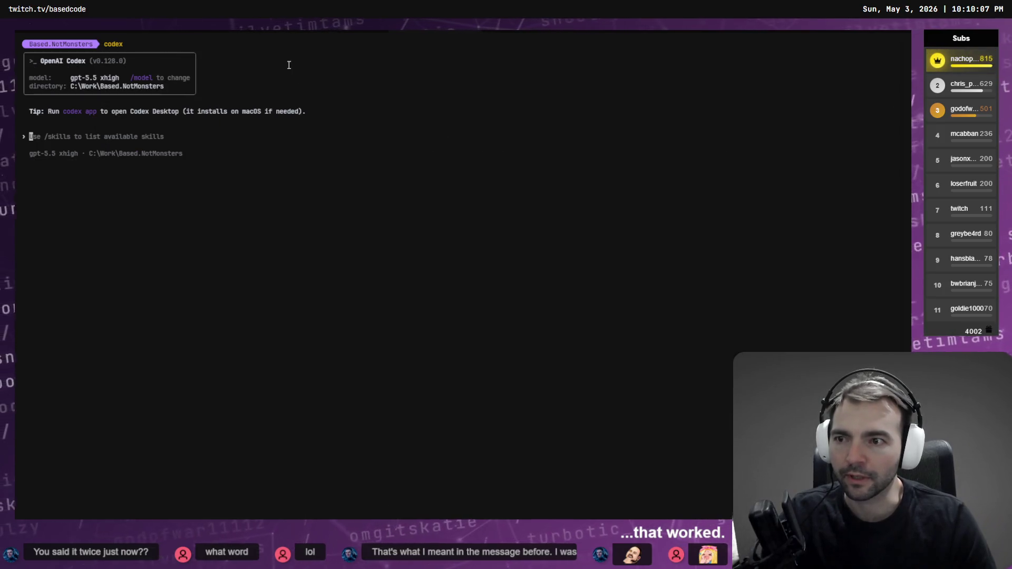
text(cd )
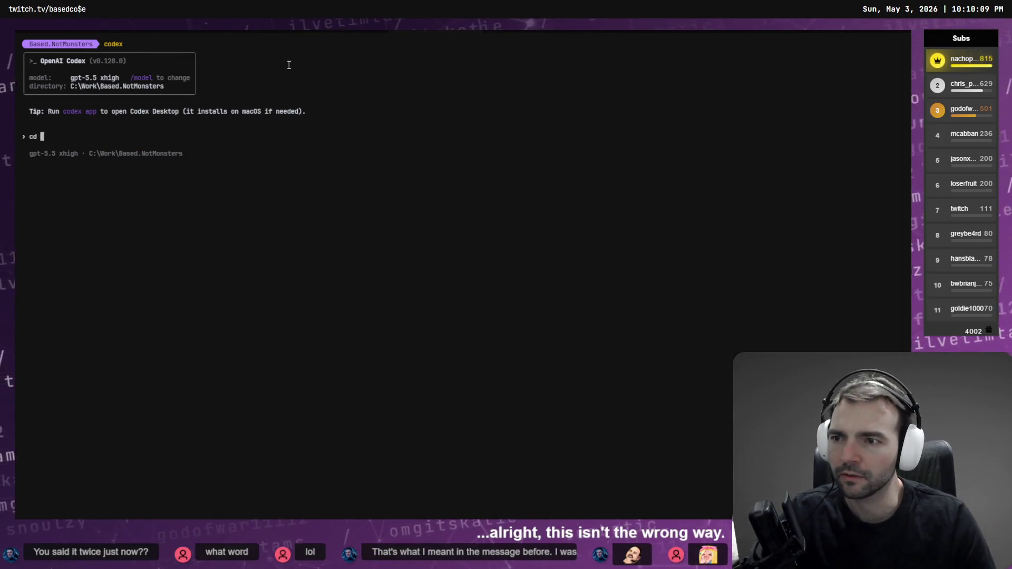
text(Cli)
key(Return)
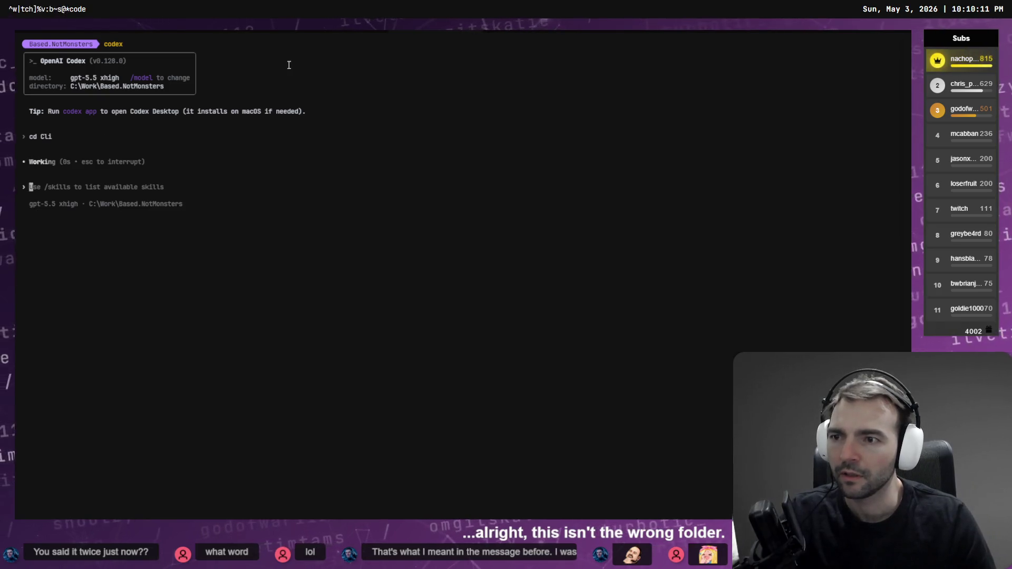
key(ctrl+c)
key(ctrl+c)
key(ctrl+c)
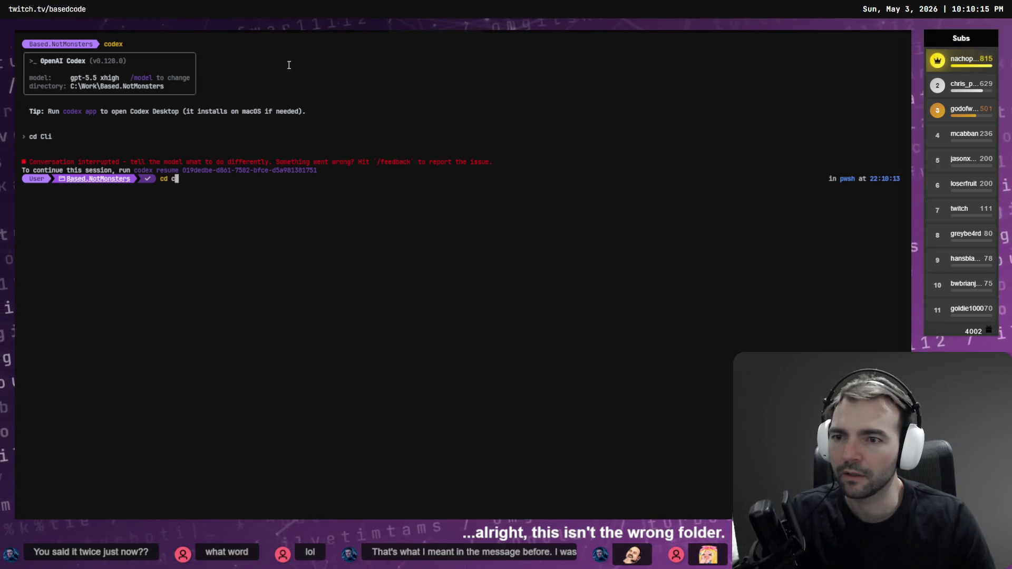
Step: Move into the Client folder and resume the Animation Tooling Tweaks Codex conversation
key(Tab)
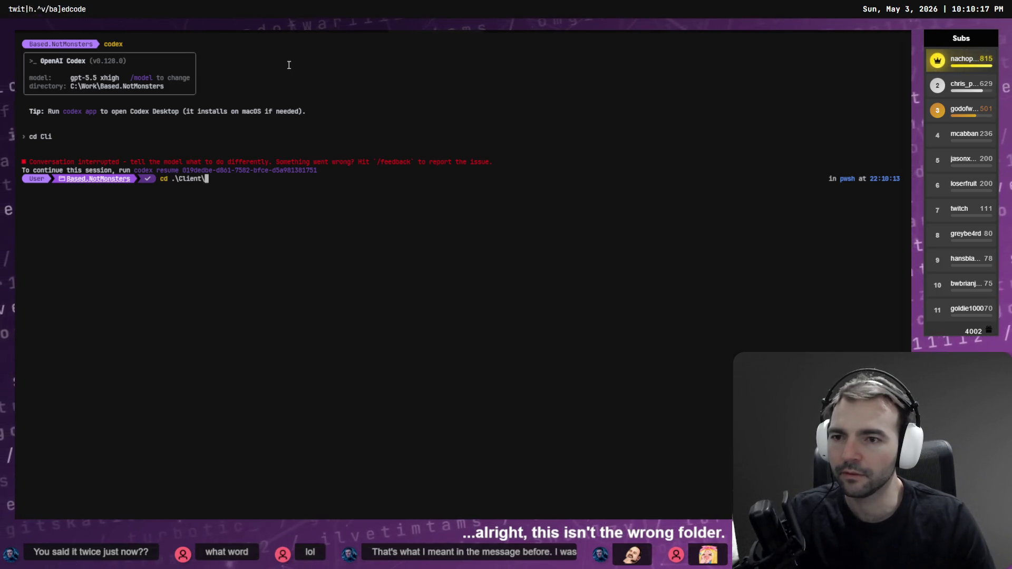
key(Return)
text(codex)
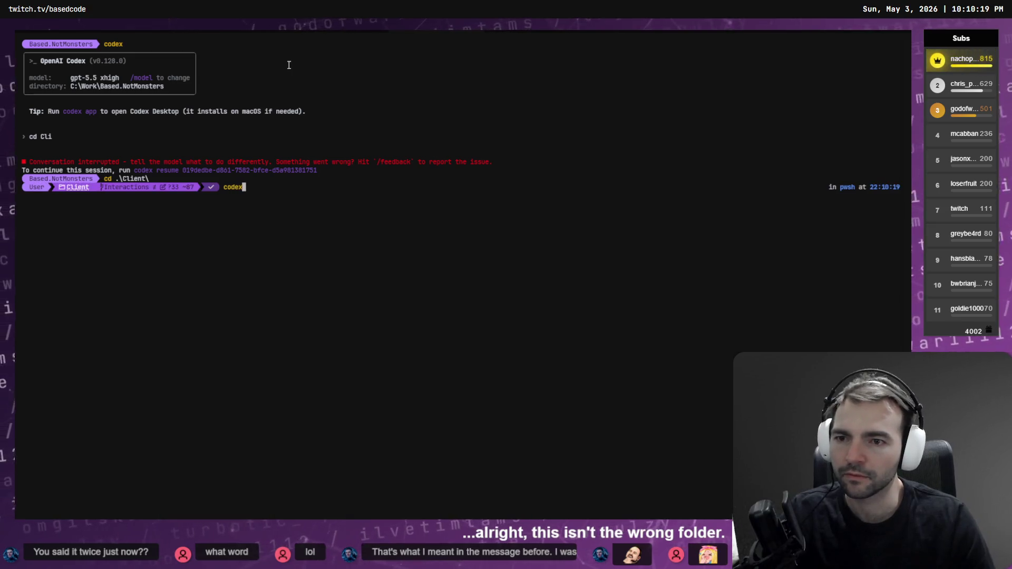
key(Return)
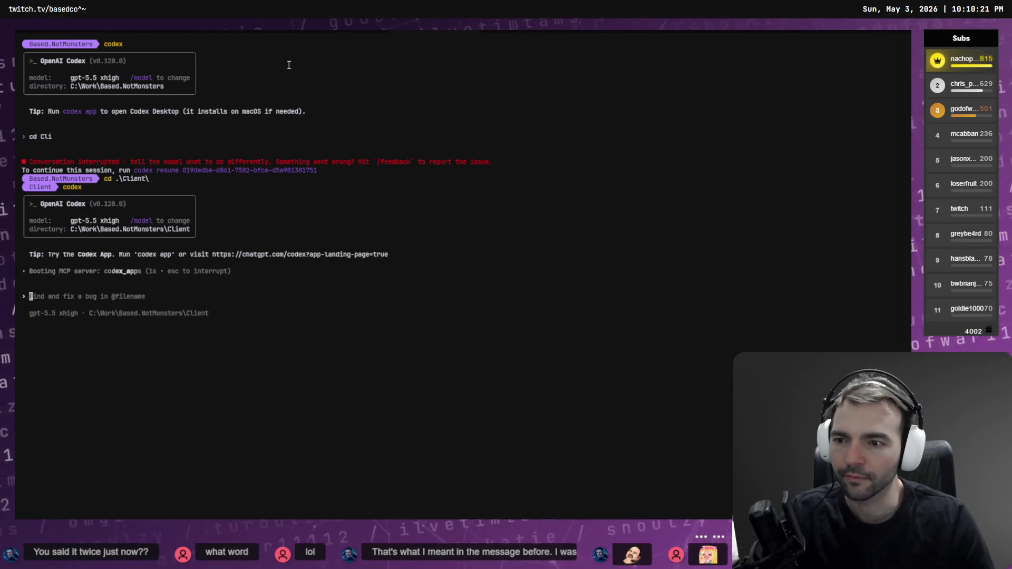
text(/resume)
key(Return)
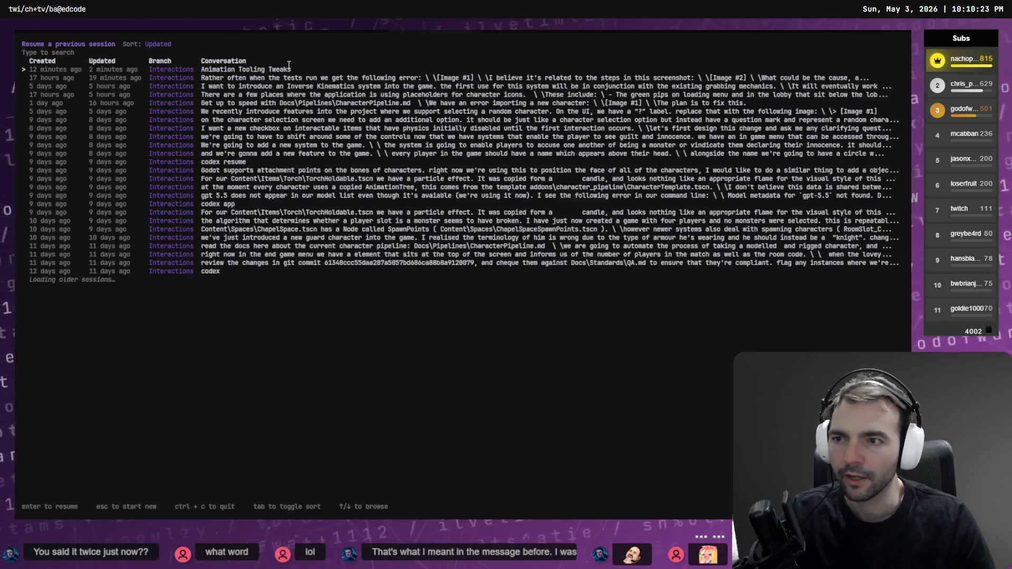
key(Return)
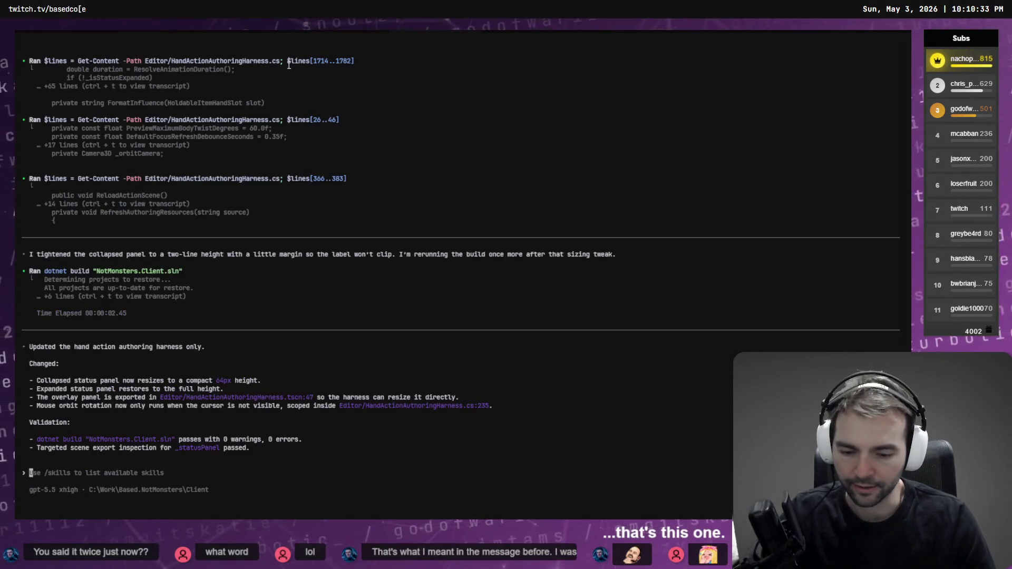
Step: End that Codex session and close its terminal with exit
key(ctrl+c)
key(ctrl+c)
text(exit)
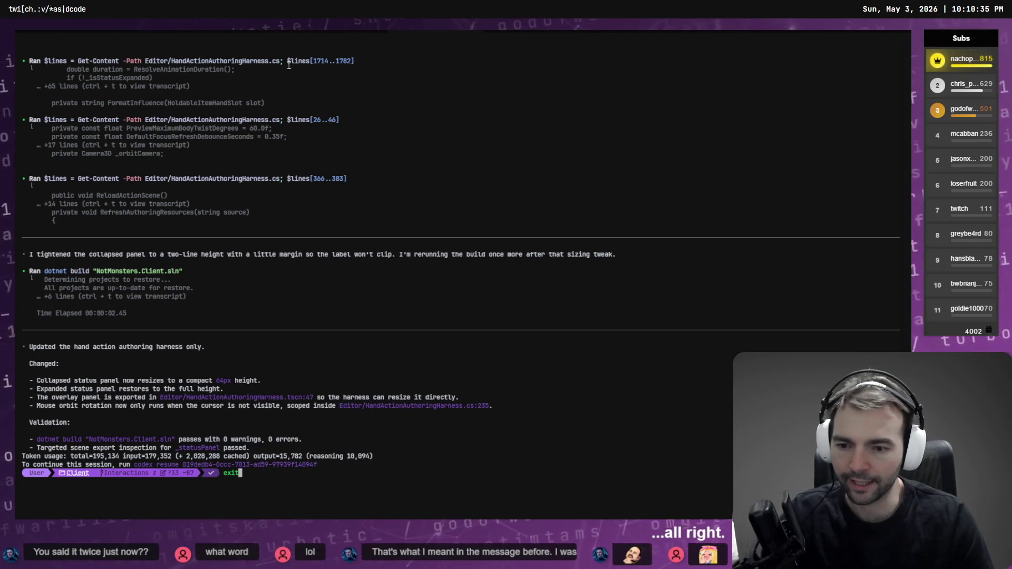
key(Return)
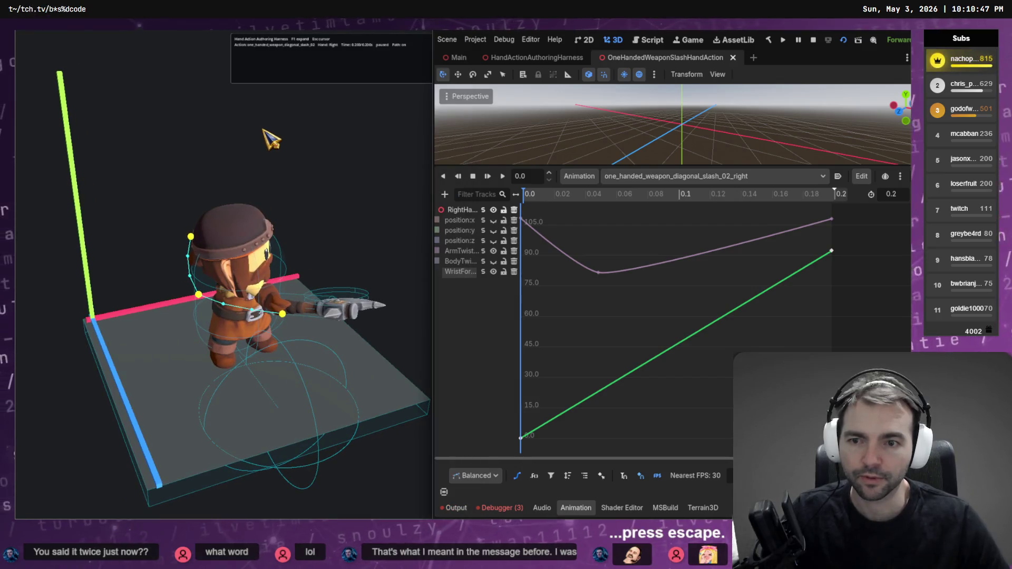
key(Escape)
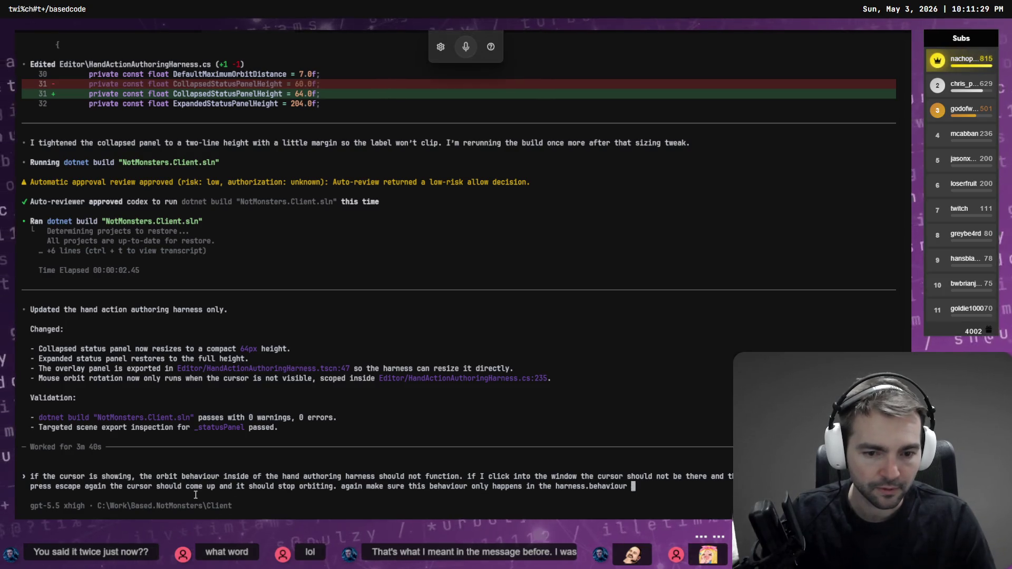
Step: Send Codex the follow-up asking that harness orbiting only work while the cursor is hidden
key(Return)
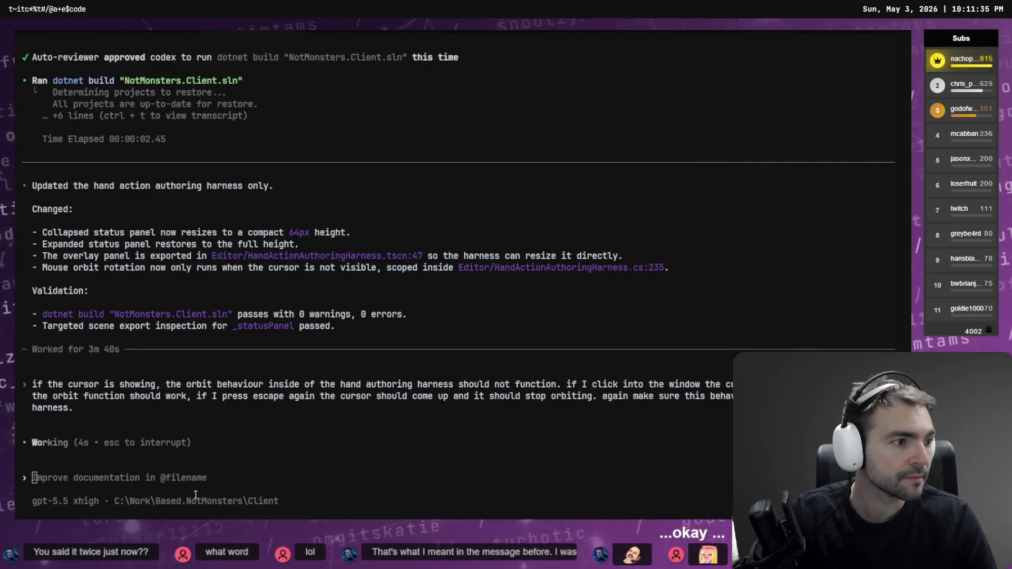
Step: Bring the NotMonsters (DEBUG) harness window and Godot's animation editor back in front of the terminal
key(alt+Tab)
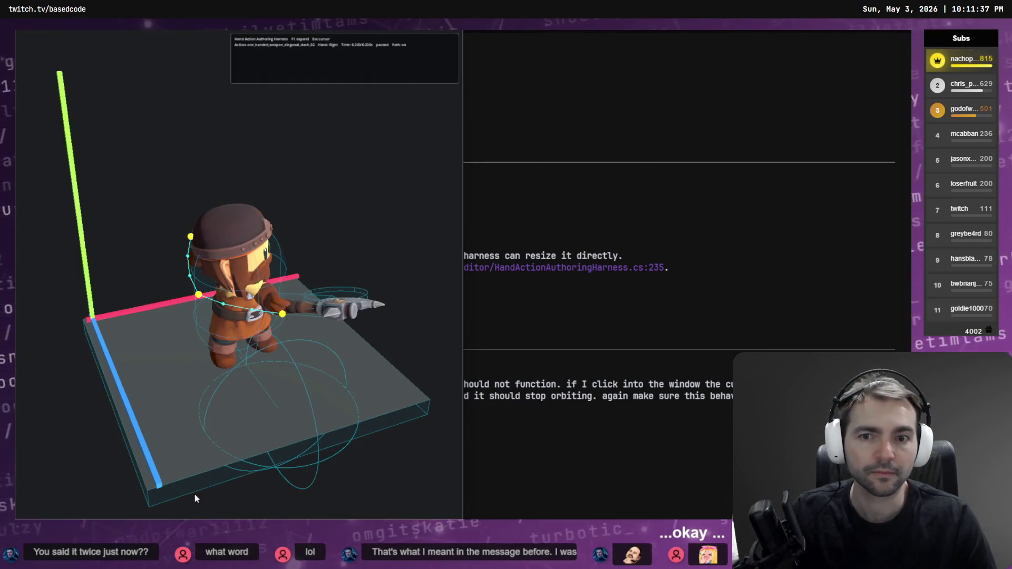
key(super+Tab)
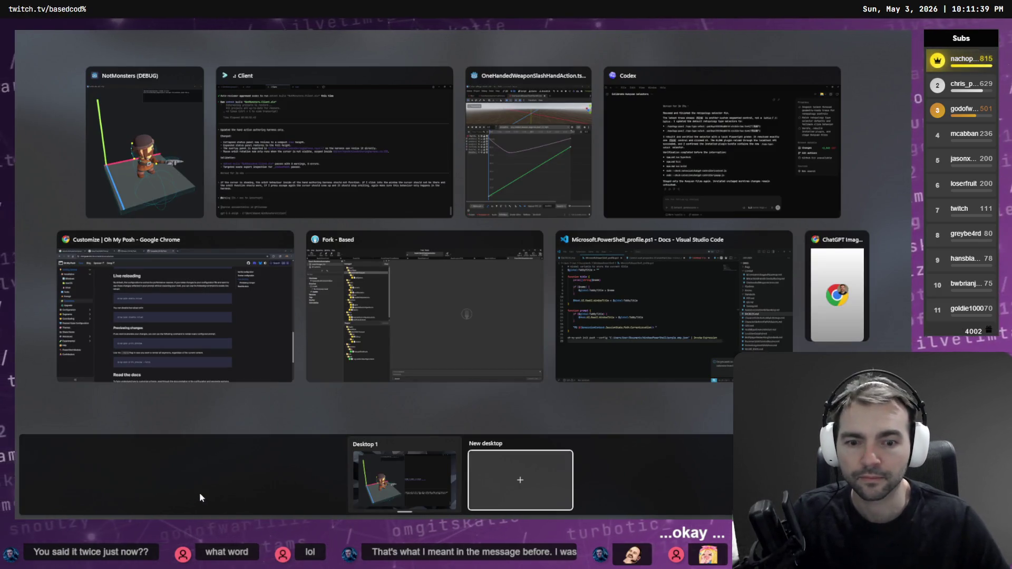
click(152, 177)
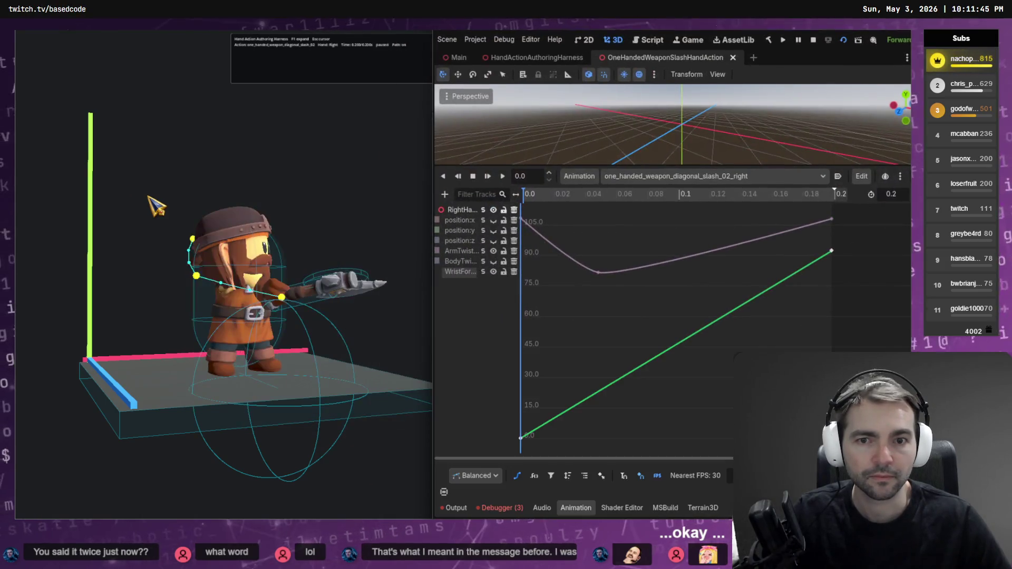
key(super+Tab)
click(84, 132)
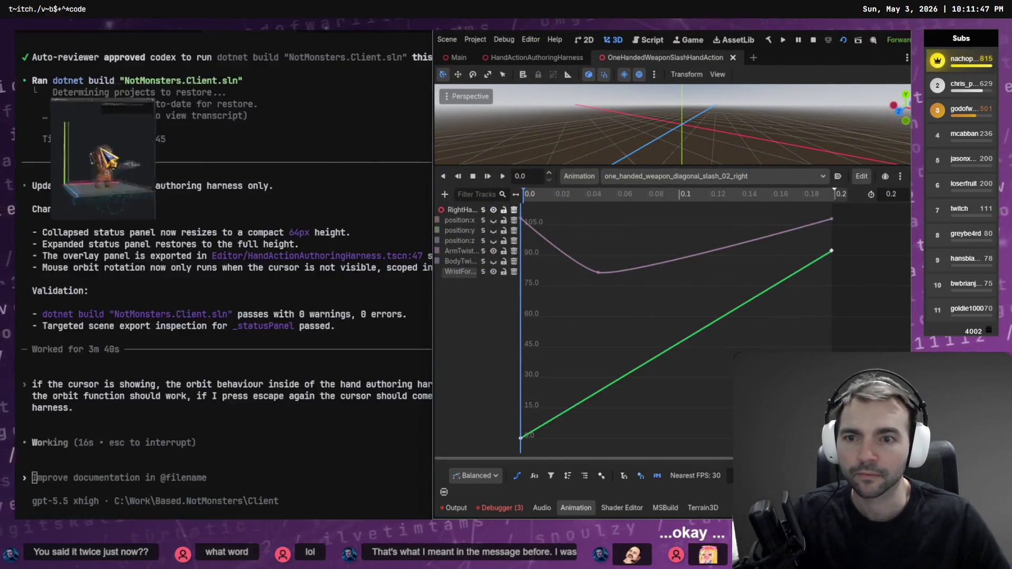
Step: Lower the ArmTwist end key at 0.2 to about 78, then 71, saving after each change
mouse_move(287, 211)
mouse_down()
mouse_move(302, 190)
mouse_move(436, 211)
mouse_up()
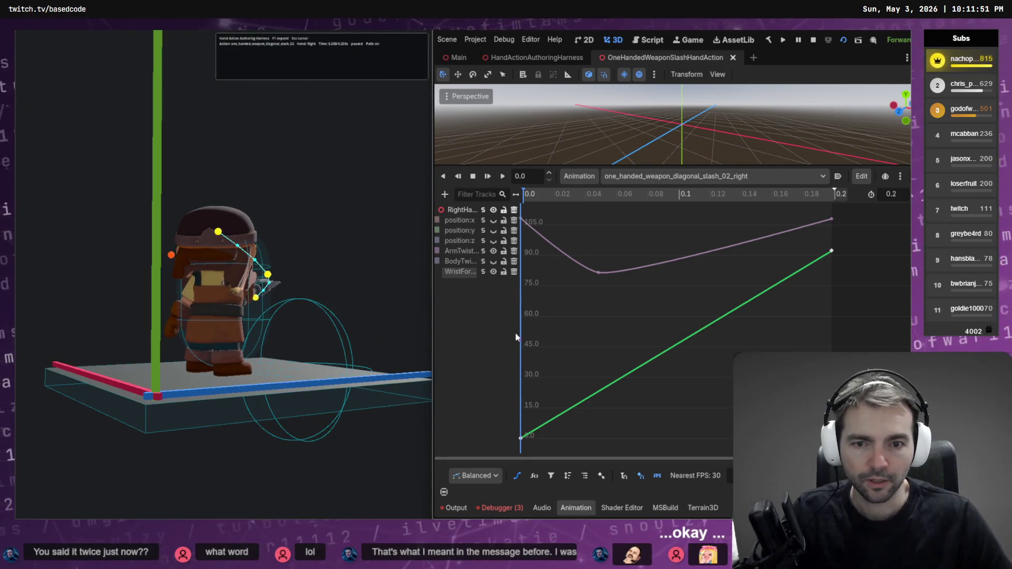
mouse_move(430, 314)
mouse_down()
mouse_move(414, 305)
mouse_move(296, 311)
mouse_move(309, 316)
mouse_move(336, 293)
mouse_move(380, 302)
mouse_move(335, 311)
mouse_move(514, 271)
mouse_up()
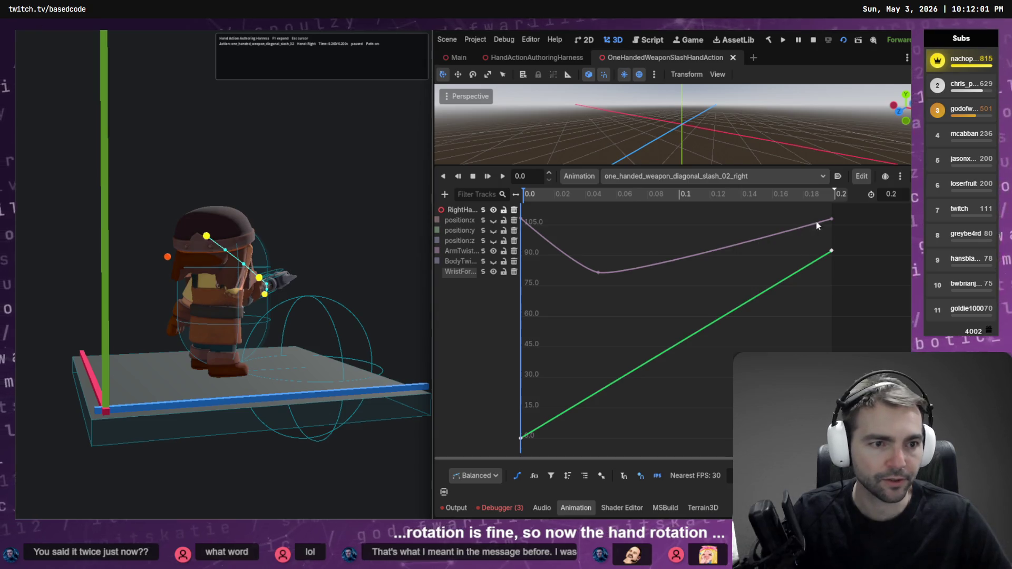
drag(832, 219, 833, 279)
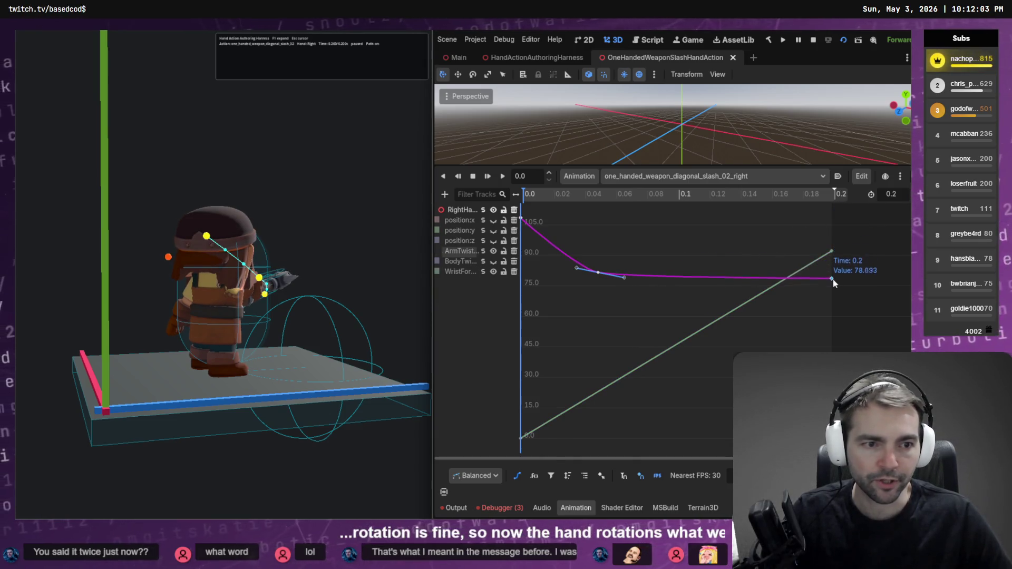
key(ctrl+s)
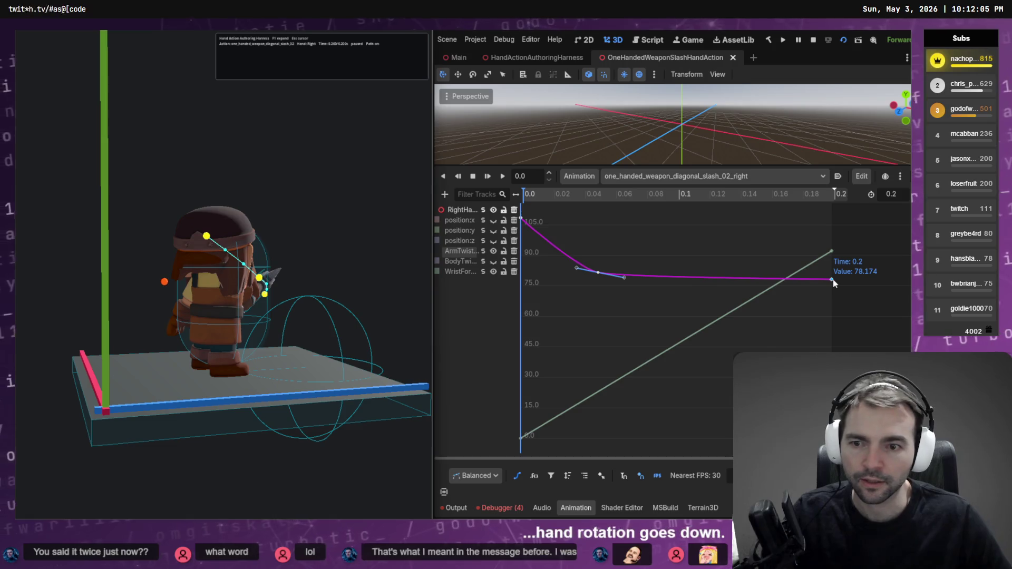
mouse_move(424, 284)
mouse_down()
mouse_move(300, 276)
mouse_move(563, 299)
mouse_up()
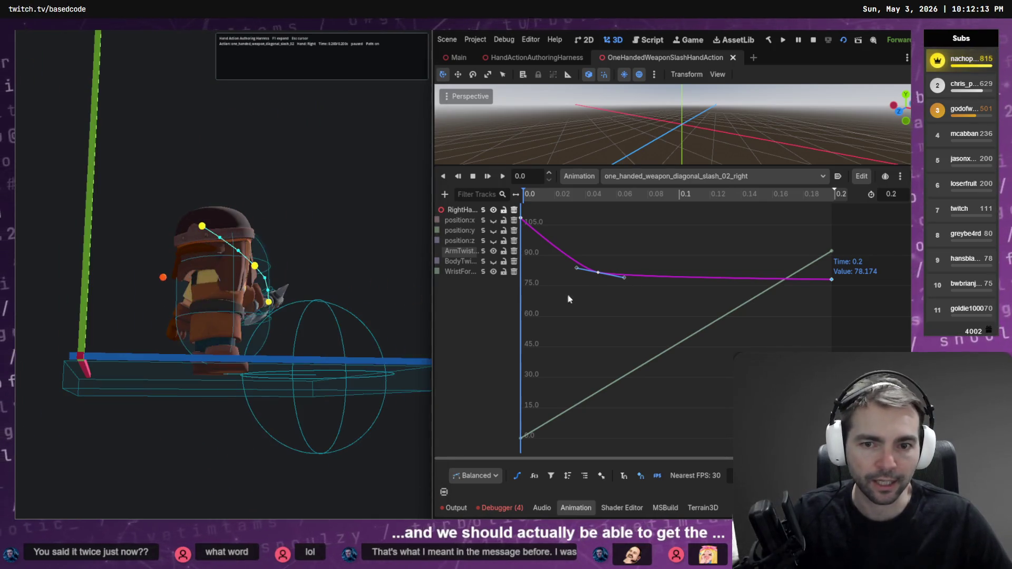
drag(814, 282, 828, 307)
key(ctrl+s)
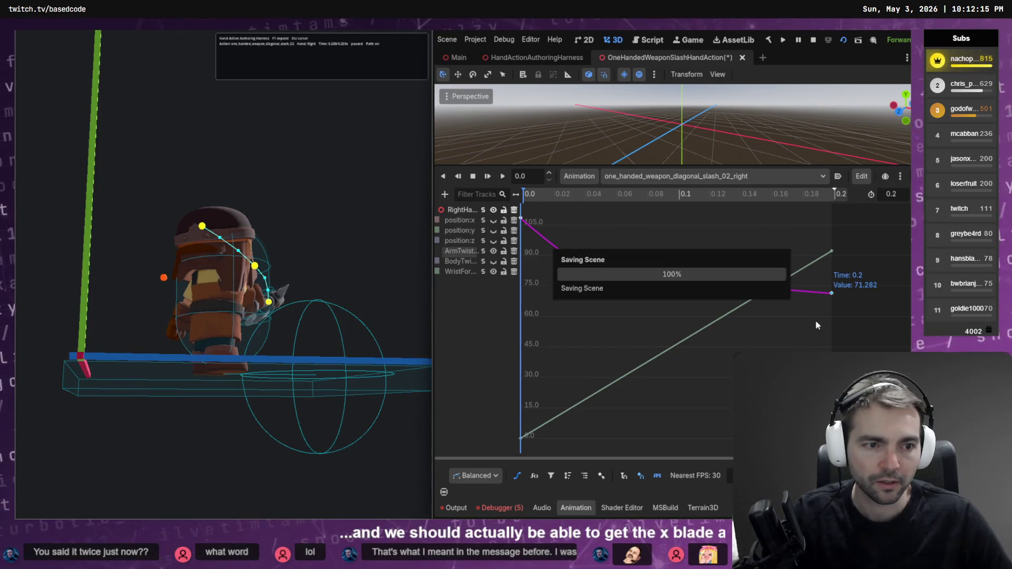
Step: Keep lowering the ArmTwist end key through 62 and 45.5 to about 38.4, saving the animation
mouse_move(422, 293)
mouse_down()
mouse_move(308, 281)
mouse_move(710, 315)
mouse_up()
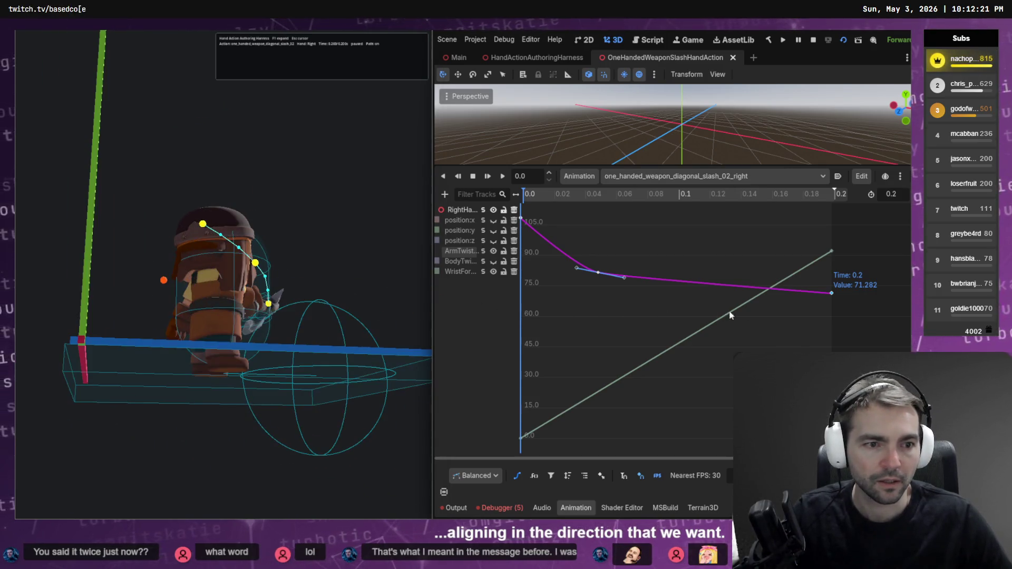
drag(831, 293, 832, 312)
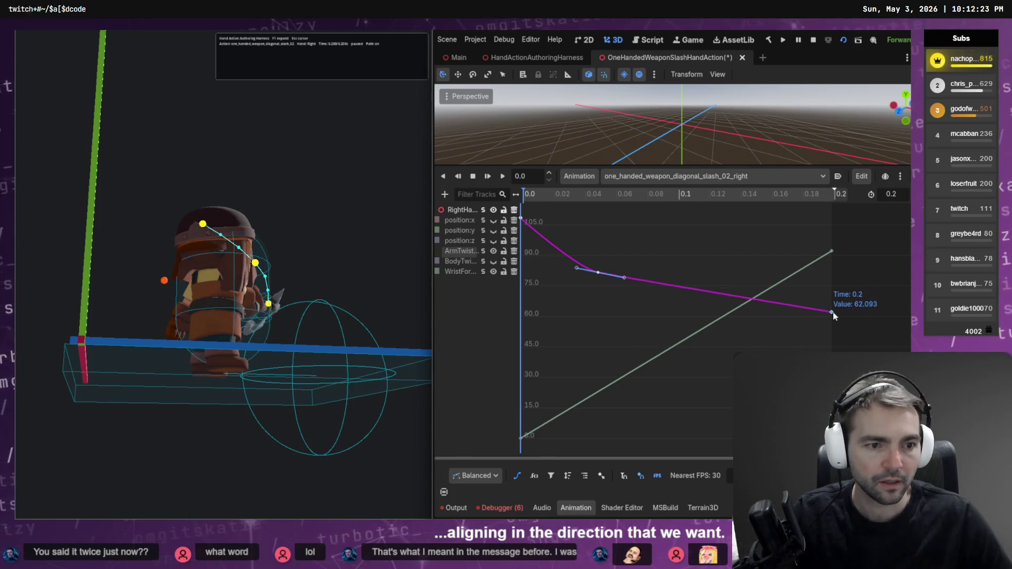
mouse_move(403, 301)
mouse_down()
mouse_move(440, 293)
mouse_move(300, 293)
mouse_move(523, 318)
mouse_up()
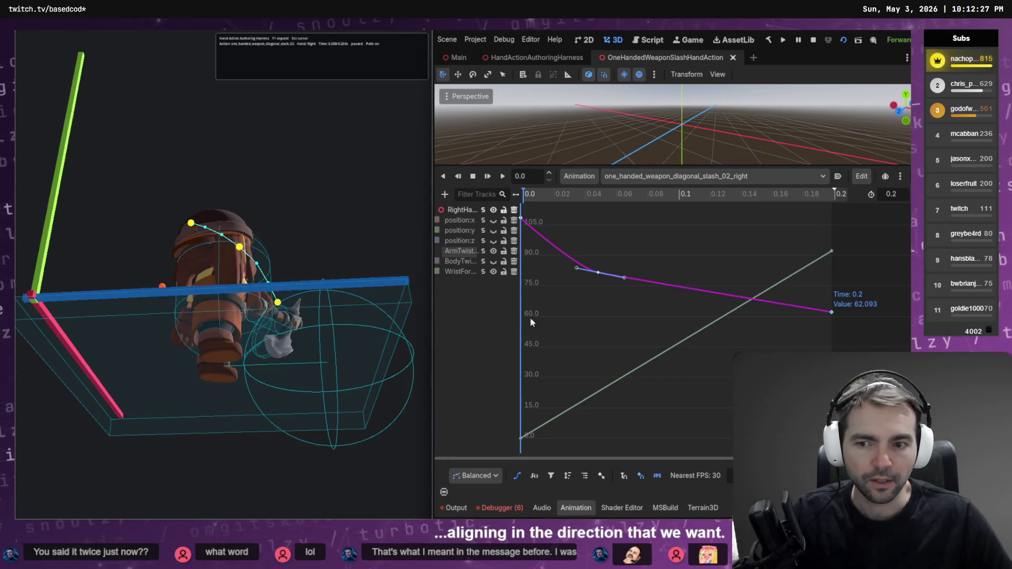
drag(832, 313, 832, 346)
key(ctrl+s)
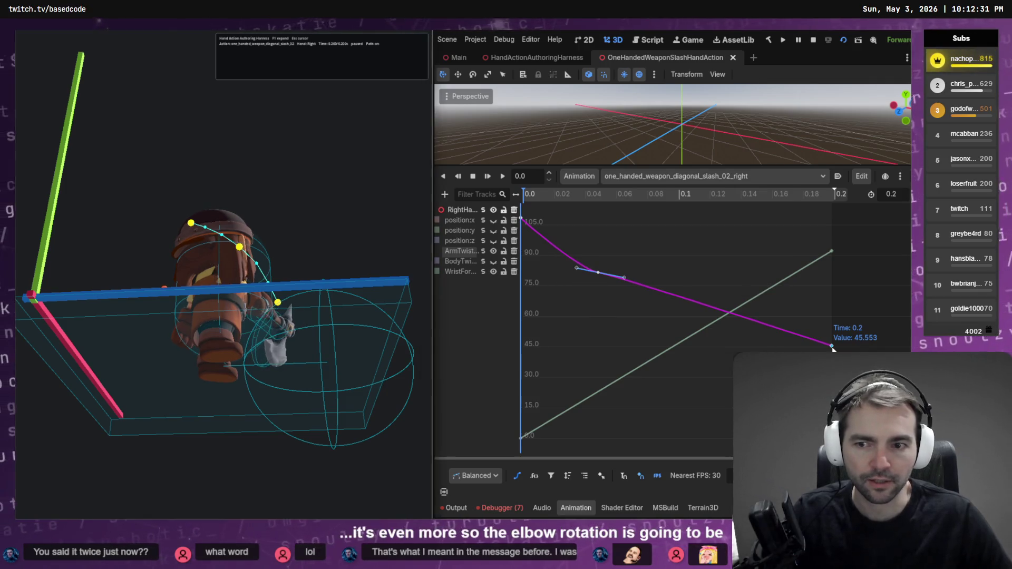
mouse_move(464, 302)
mouse_down()
mouse_move(343, 293)
mouse_move(364, 243)
mouse_move(384, 244)
mouse_move(782, 320)
mouse_up()
drag(833, 348, 834, 363)
key(ctrl+s)
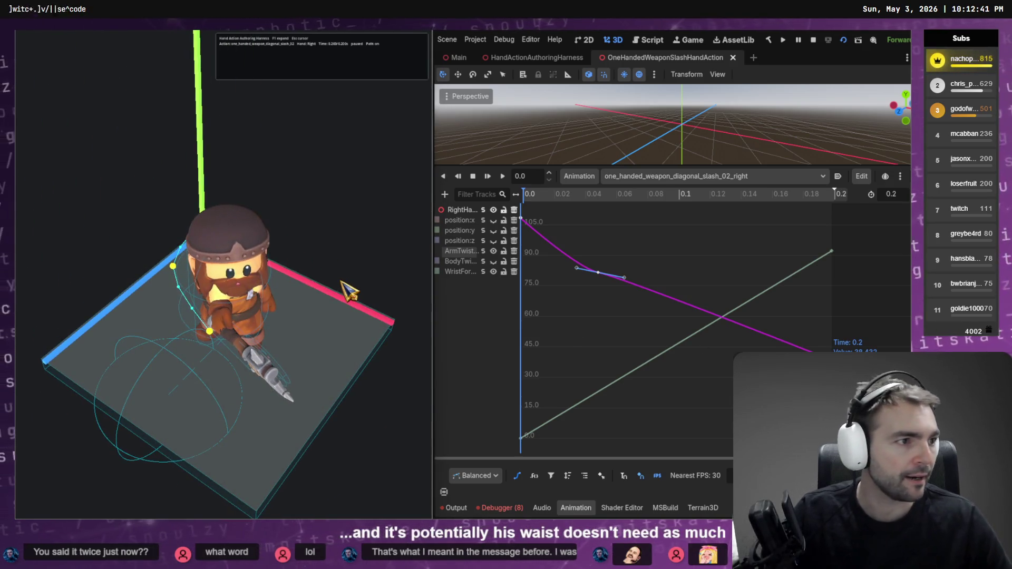
key(alt+Tab)
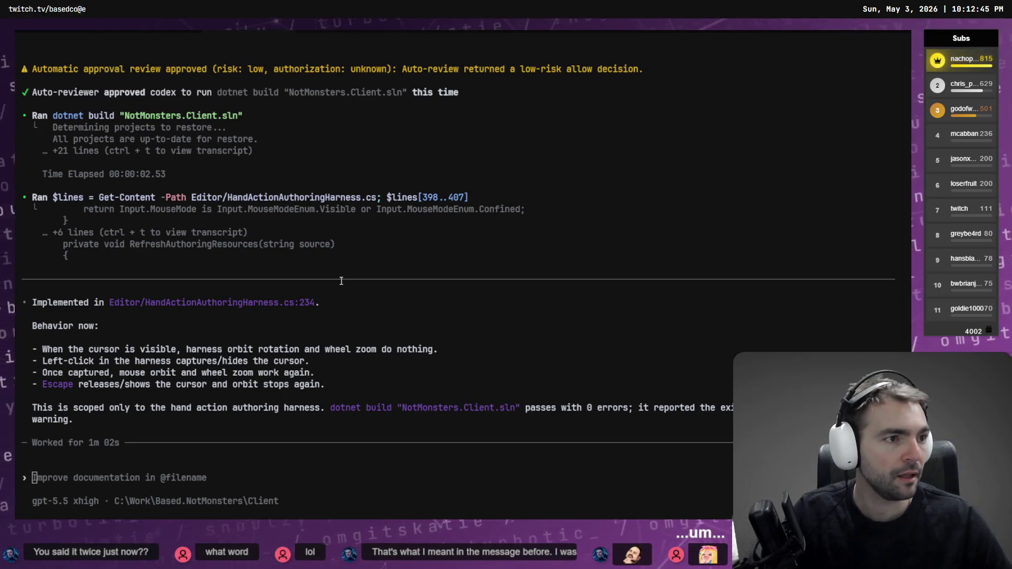
Step: Rebuild and run the HandActionAuthoringHarness scene with F6
key(alt+Tab)
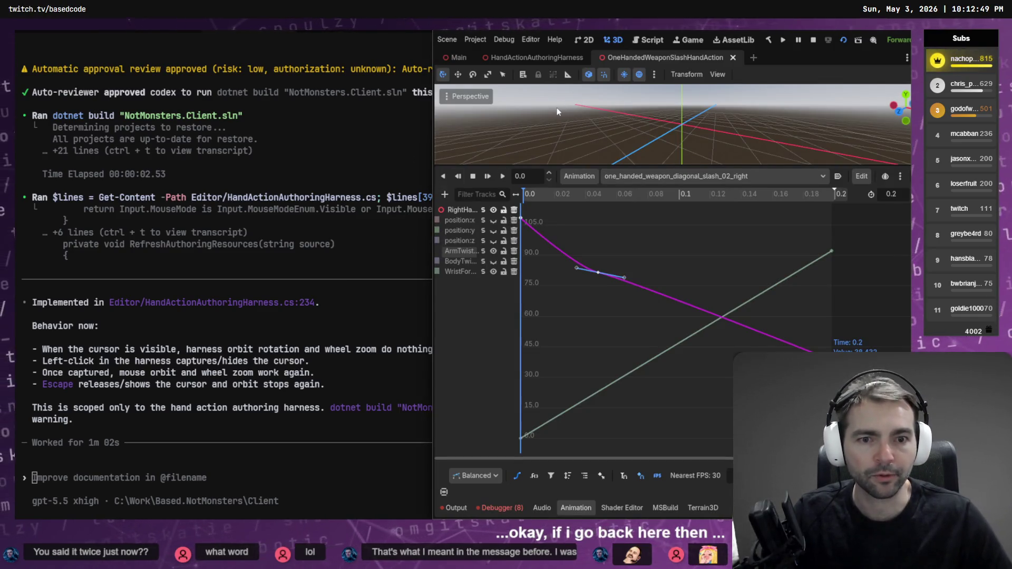
click(544, 60)
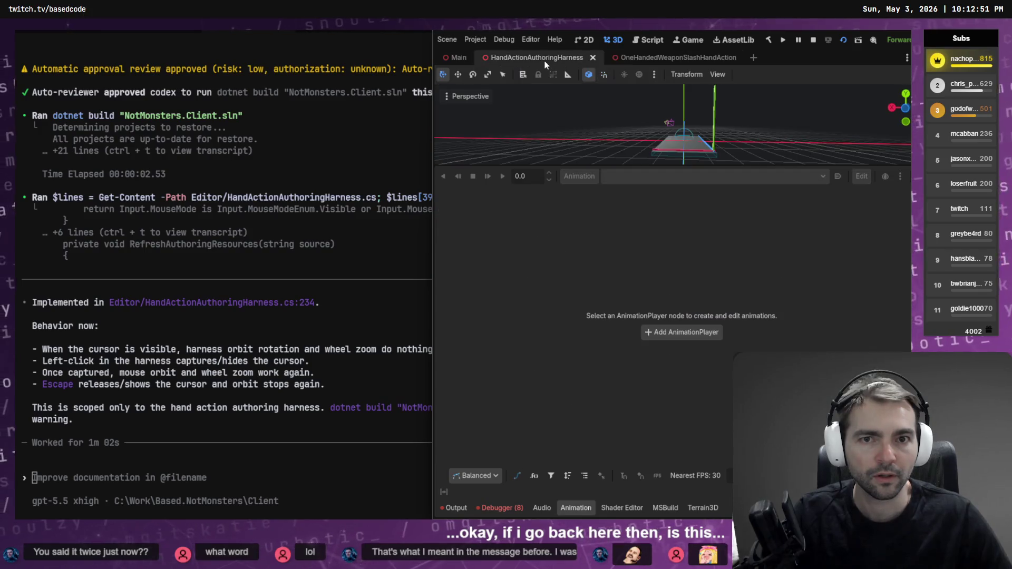
key(F6)
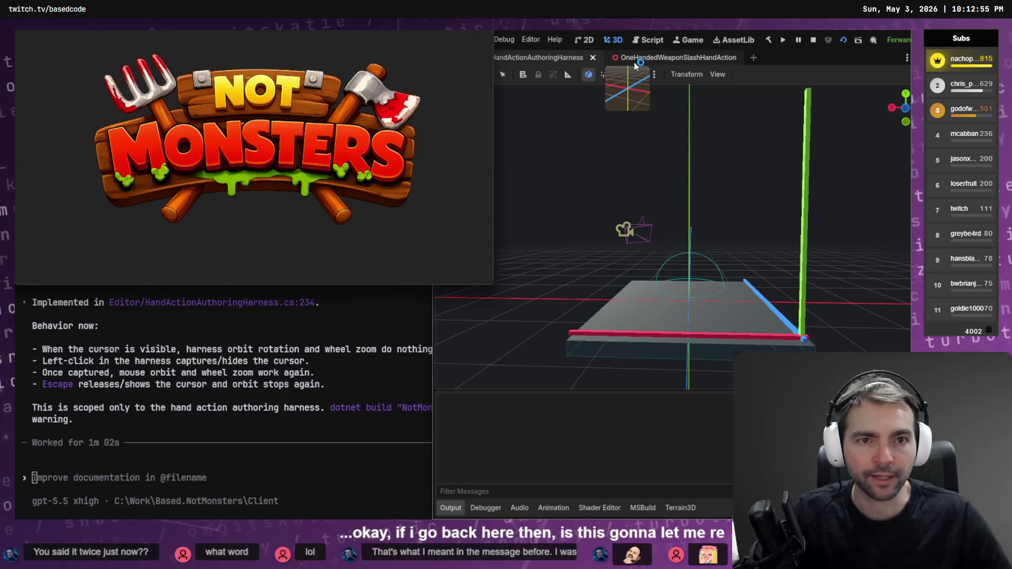
Step: Return to the slash scene's Animation track list and preview the swing pose at 0.0519
click(638, 59)
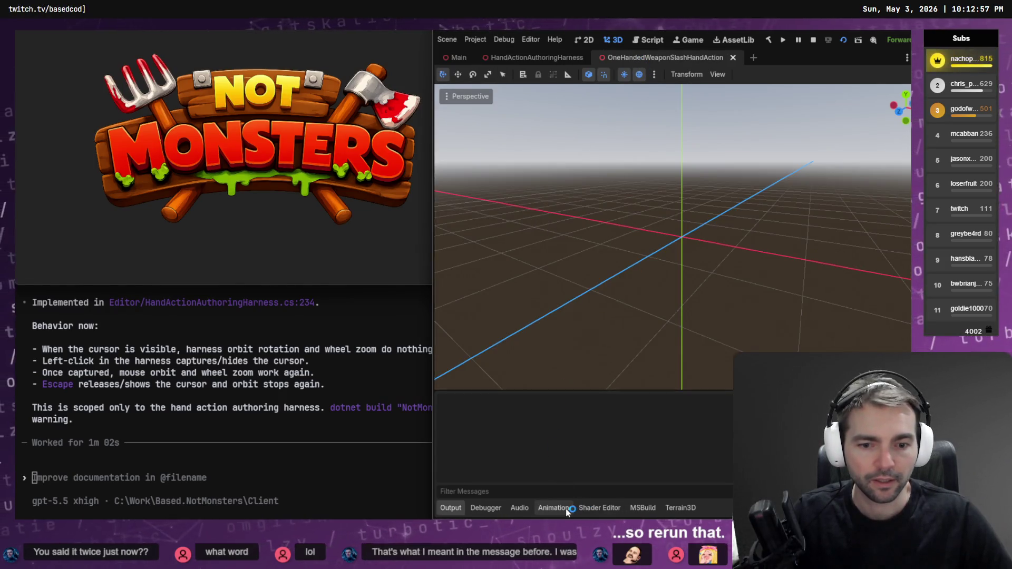
click(561, 507)
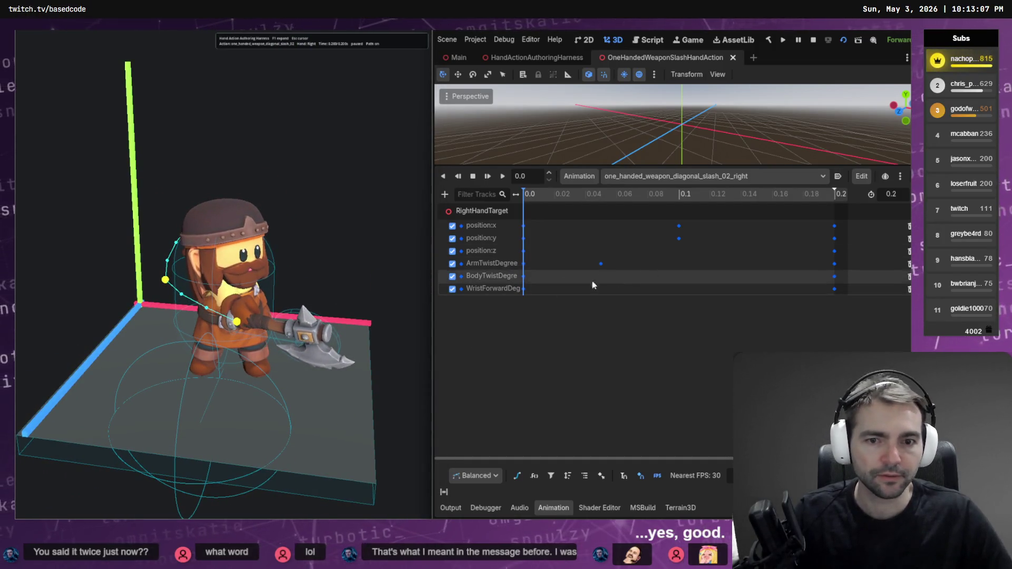
drag(630, 194, 603, 194)
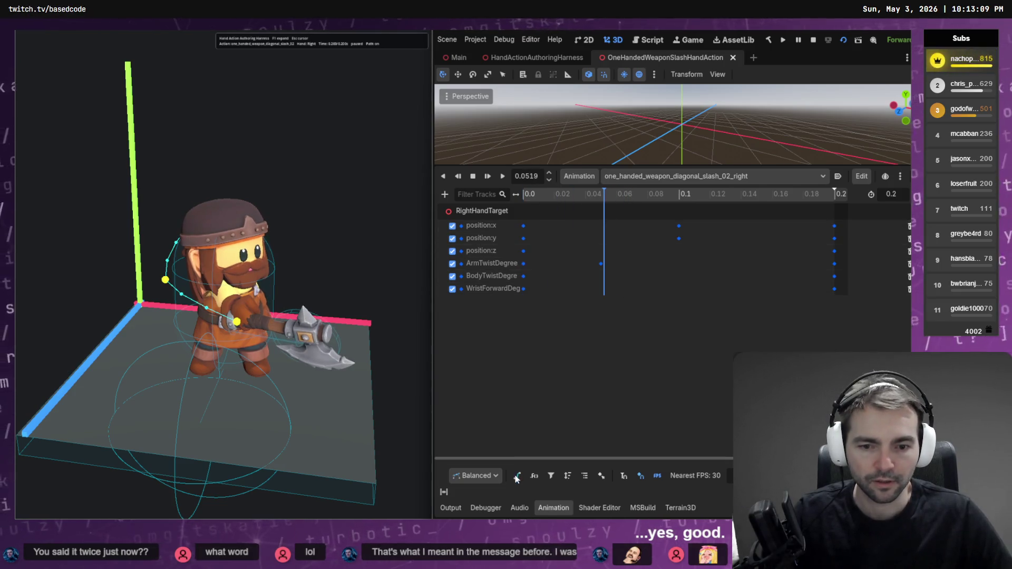
Step: Switch the slash tracks to Bezier curve view, preview the pose at 0.0933, and select the body twist curve
click(444, 491)
click(672, 194)
mouse_move(675, 197)
mouse_down()
mouse_move(577, 194)
mouse_move(741, 194)
mouse_move(664, 194)
mouse_up()
click(597, 272)
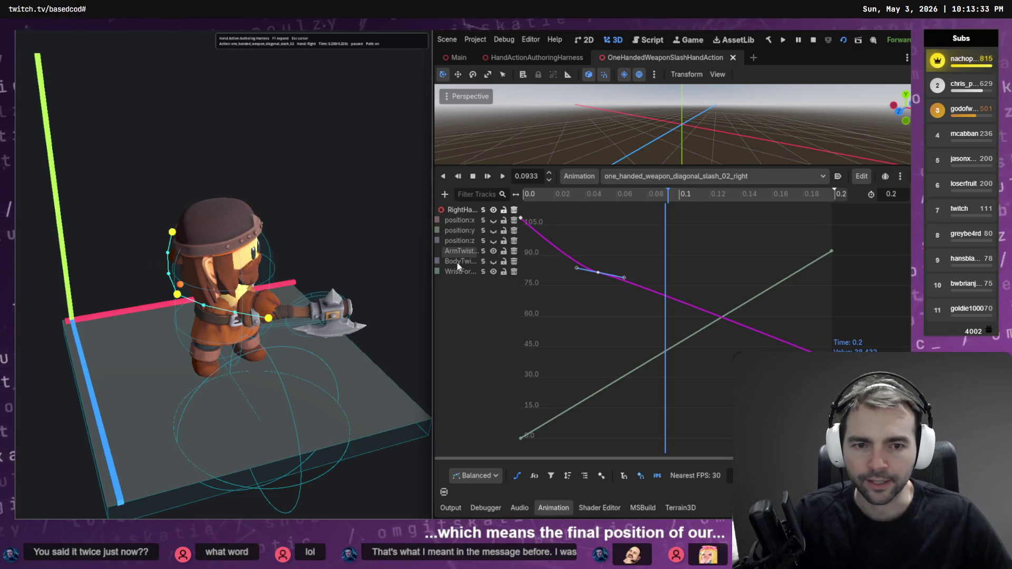
click(481, 263)
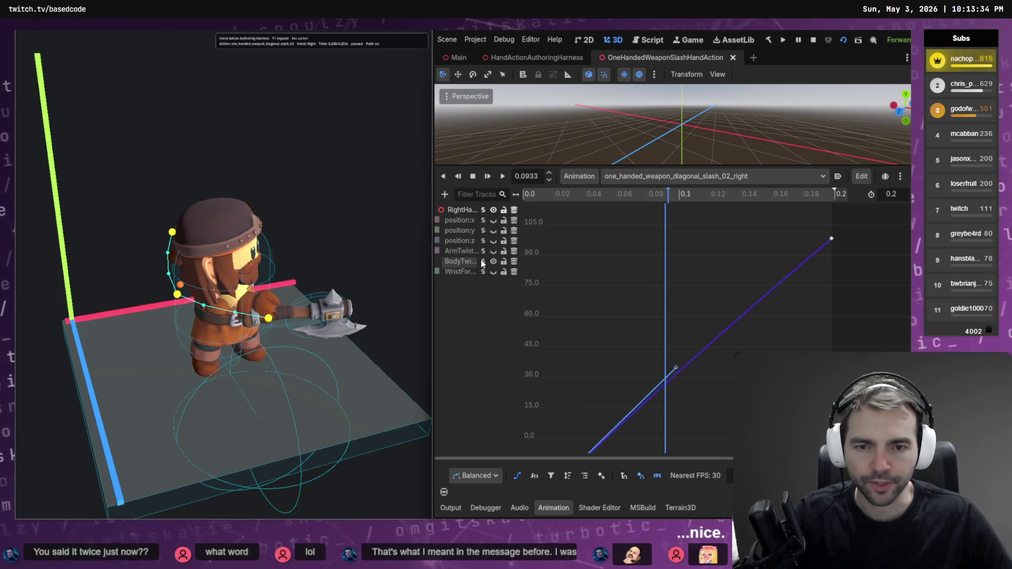
Step: Lower the body twist curve's end key to below about 40 and save the animation
click(830, 241)
drag(831, 240, 845, 358)
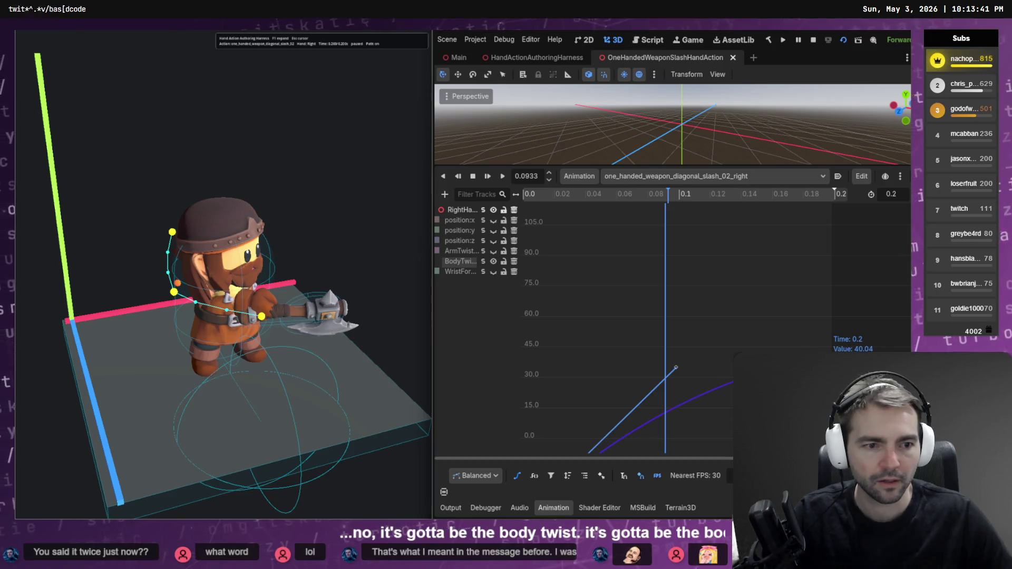
drag(834, 354, 834, 385)
key(ctrl+s)
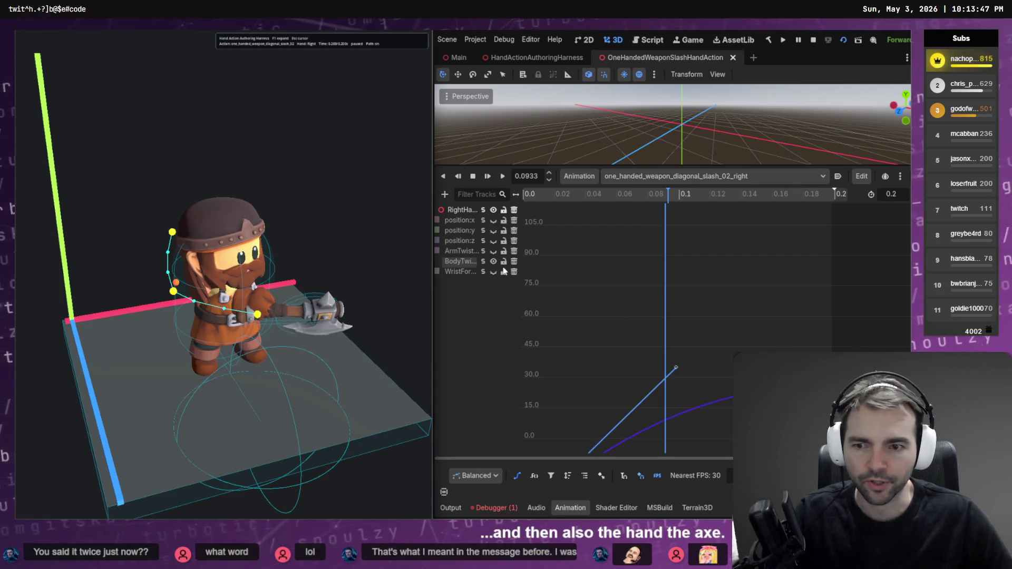
Step: Frame the position:x curve and lower its 0.2 s end key from 0.362 to -0.047
click(485, 221)
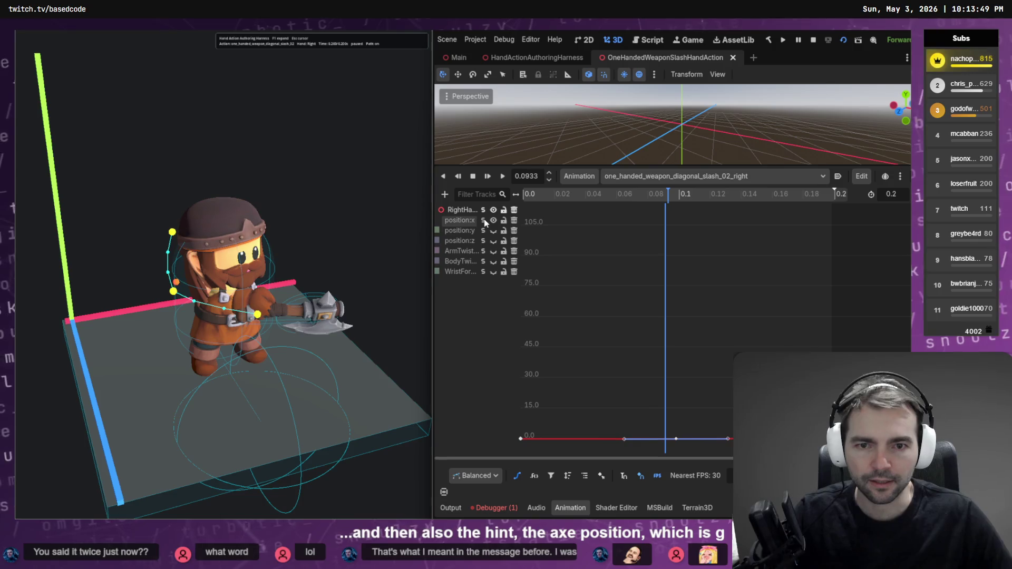
key(f)
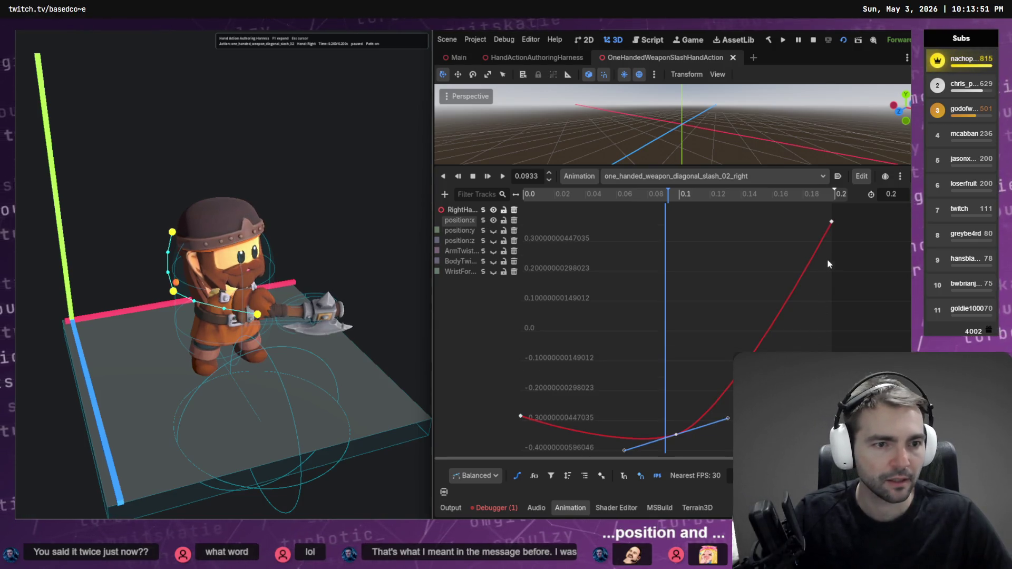
drag(833, 233, 832, 319)
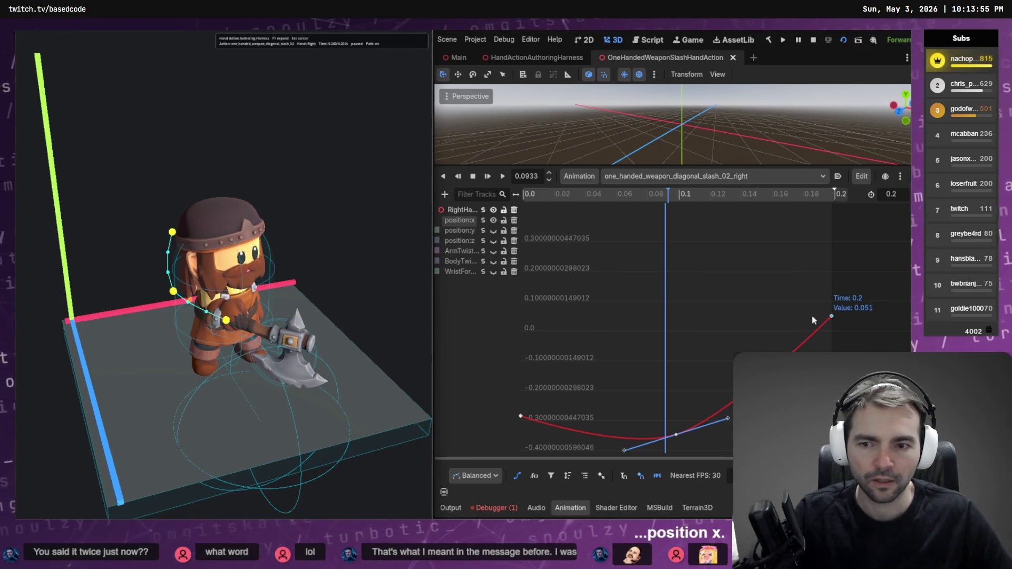
drag(833, 318, 831, 346)
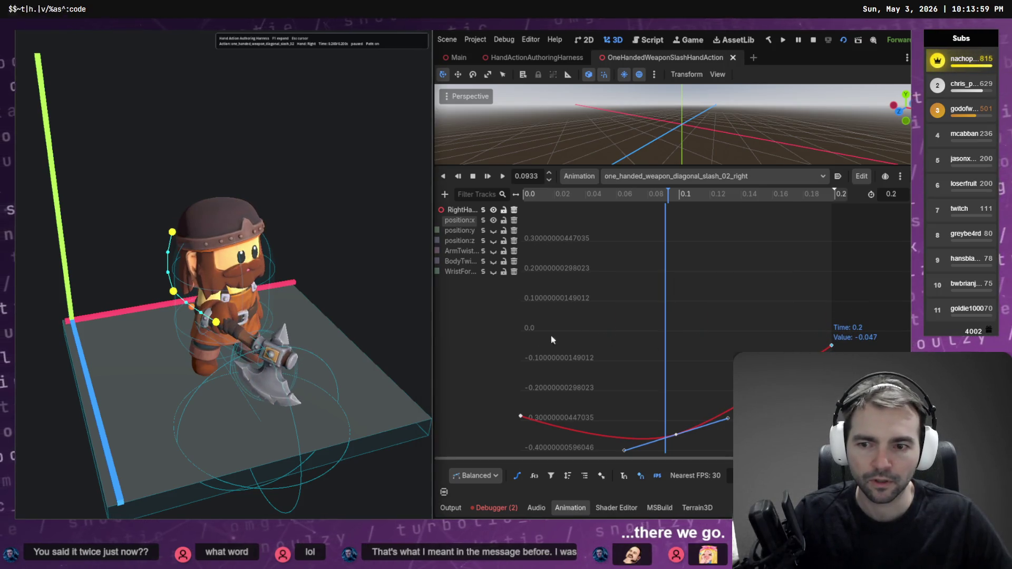
mouse_move(350, 315)
mouse_down()
mouse_move(326, 274)
mouse_move(358, 317)
mouse_move(314, 298)
mouse_move(263, 309)
mouse_move(301, 313)
mouse_move(253, 311)
mouse_move(306, 313)
mouse_move(262, 304)
mouse_up()
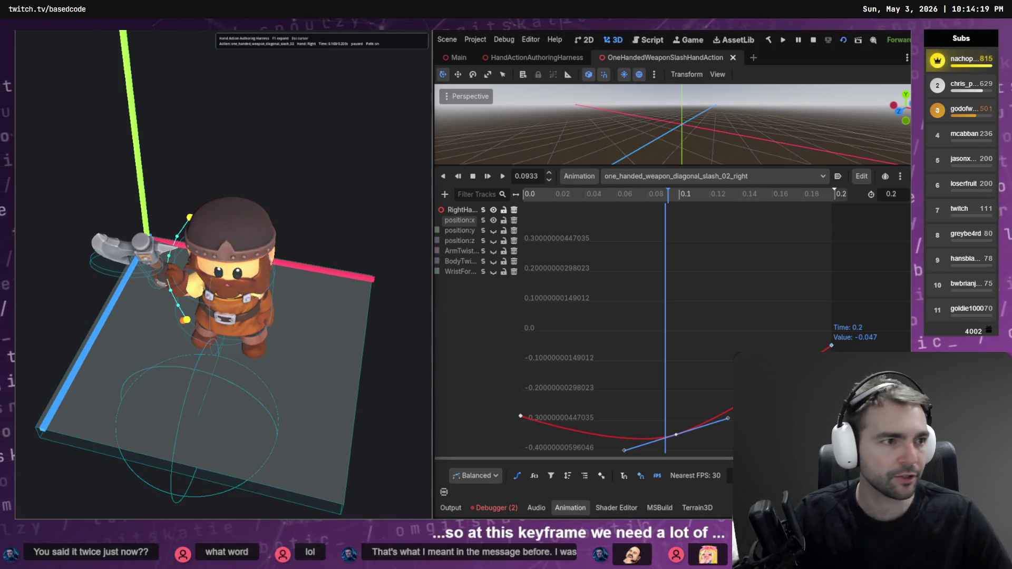
Step: Insert a WristForward key at 0.1 s, try raising it to about 76, then undo and save
click(480, 273)
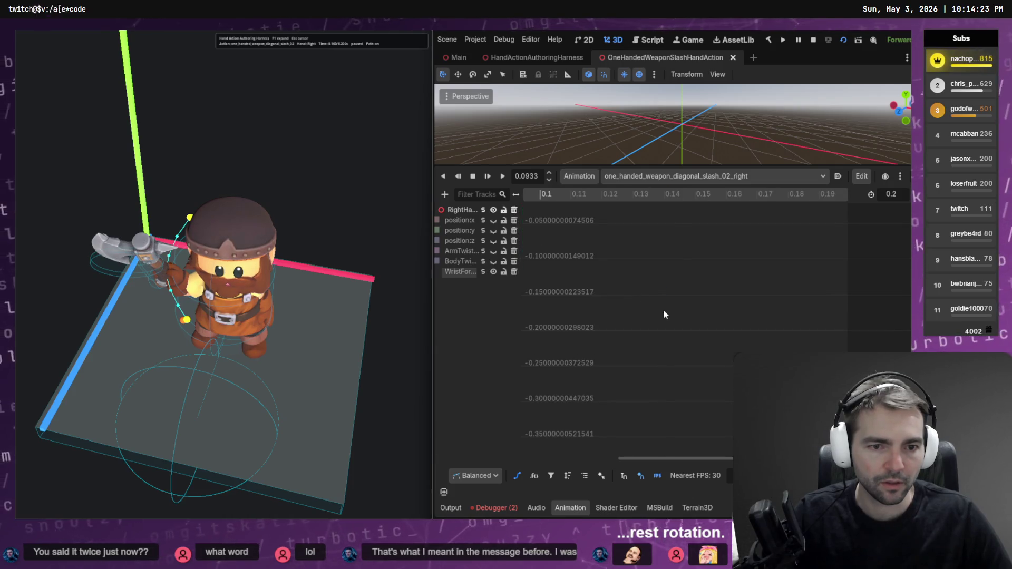
key(f)
right_click(667, 338)
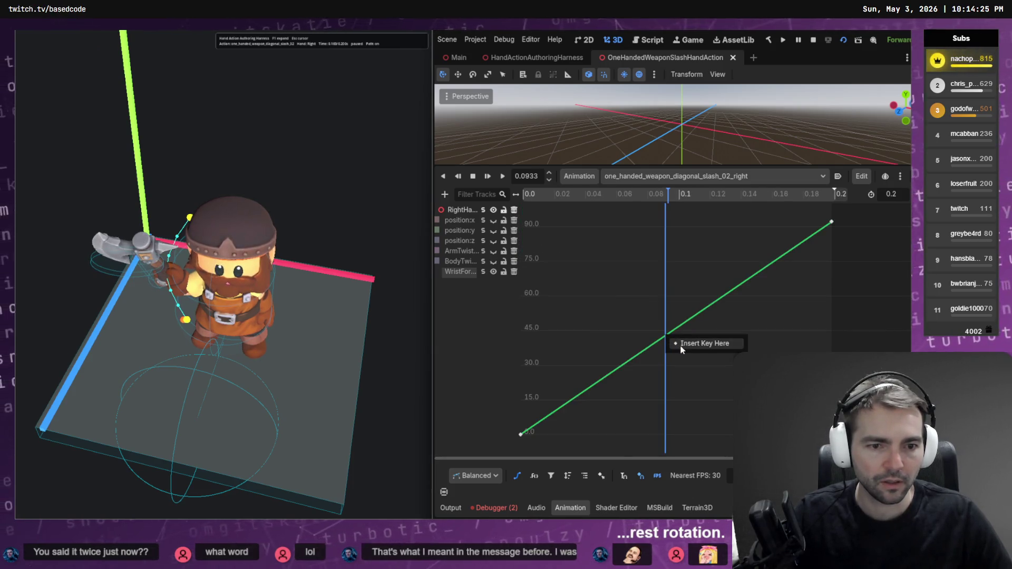
click(680, 343)
drag(679, 334, 671, 262)
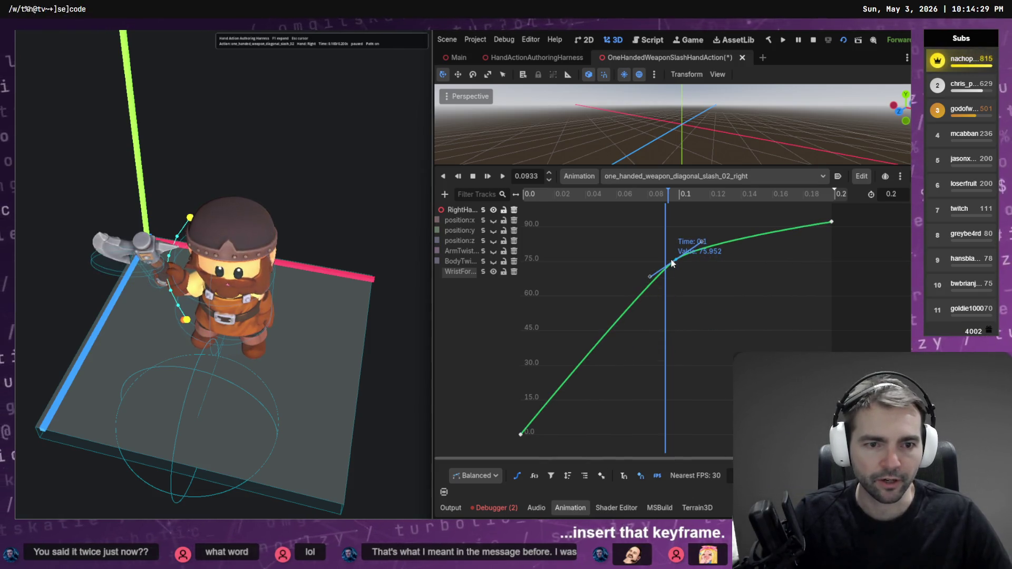
key(ctrl+s)
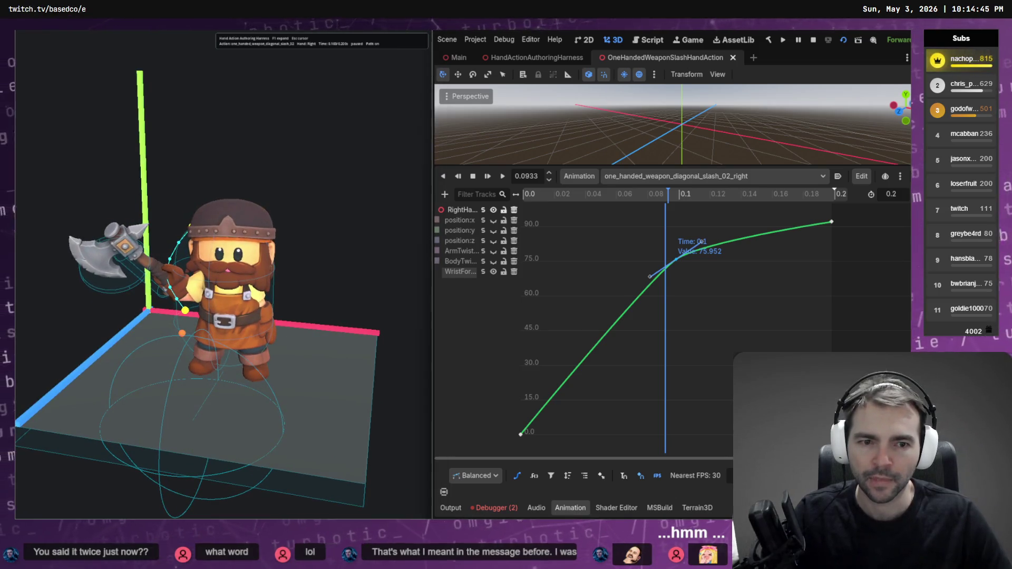
key(ctrl+z)
key(ctrl+s)
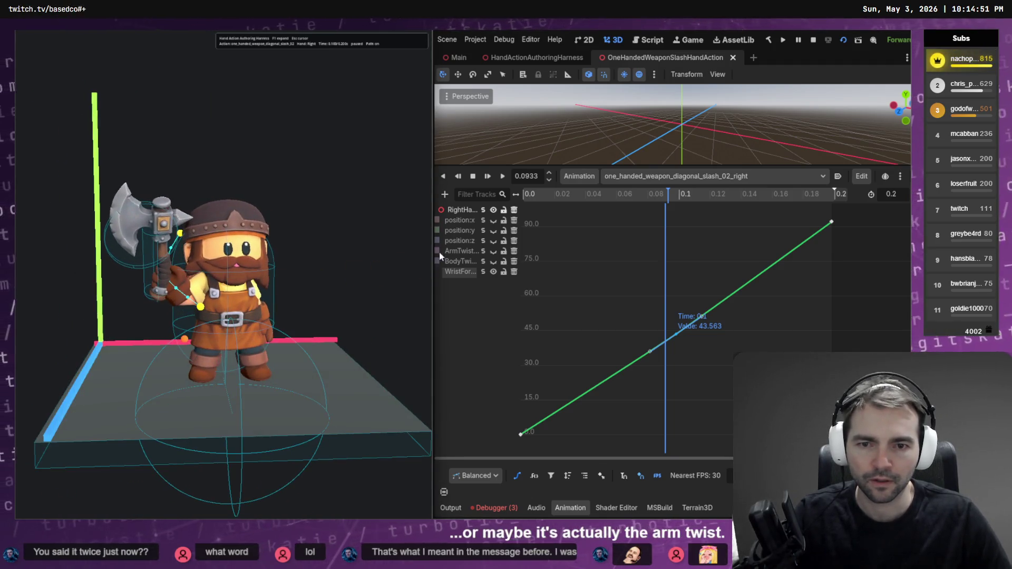
Step: Move an early ArmTwist key to 0.0333 s and raise the 0.0667 s key to about 93
click(468, 251)
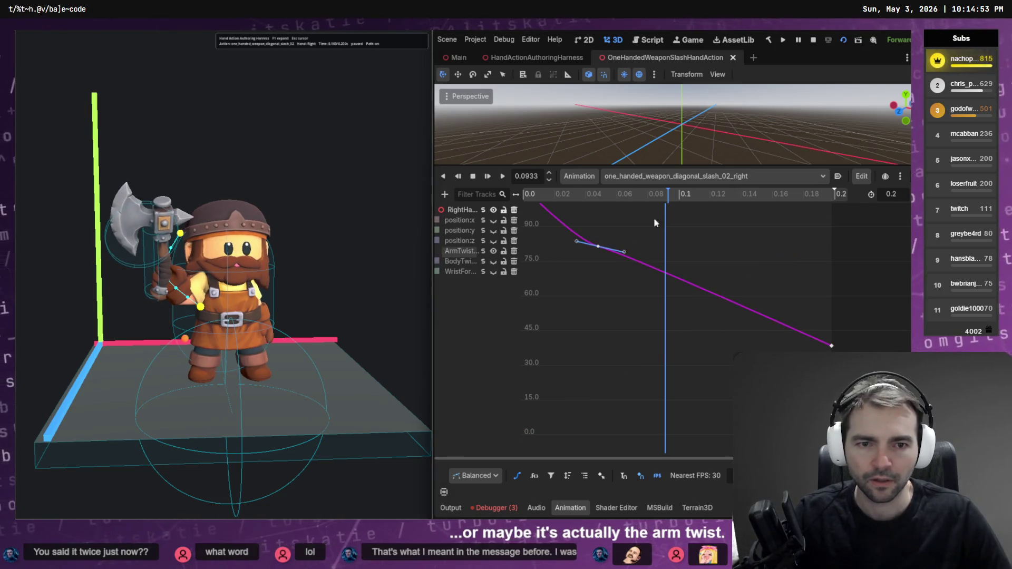
drag(605, 220, 577, 281)
mouse_move(596, 246)
mouse_down()
mouse_move(596, 285)
mouse_move(605, 280)
mouse_up()
key(ctrl+s)
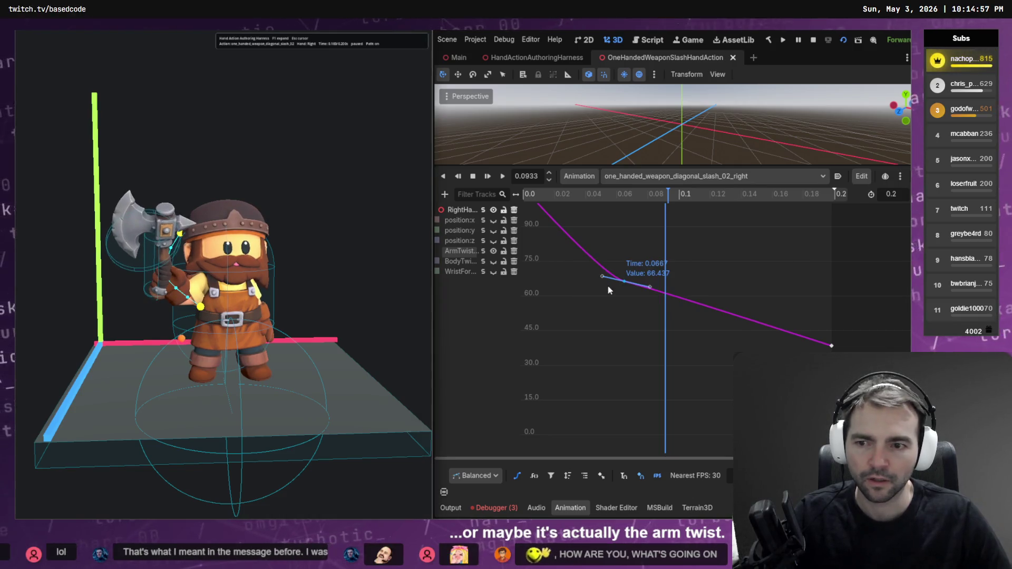
drag(625, 282, 632, 204)
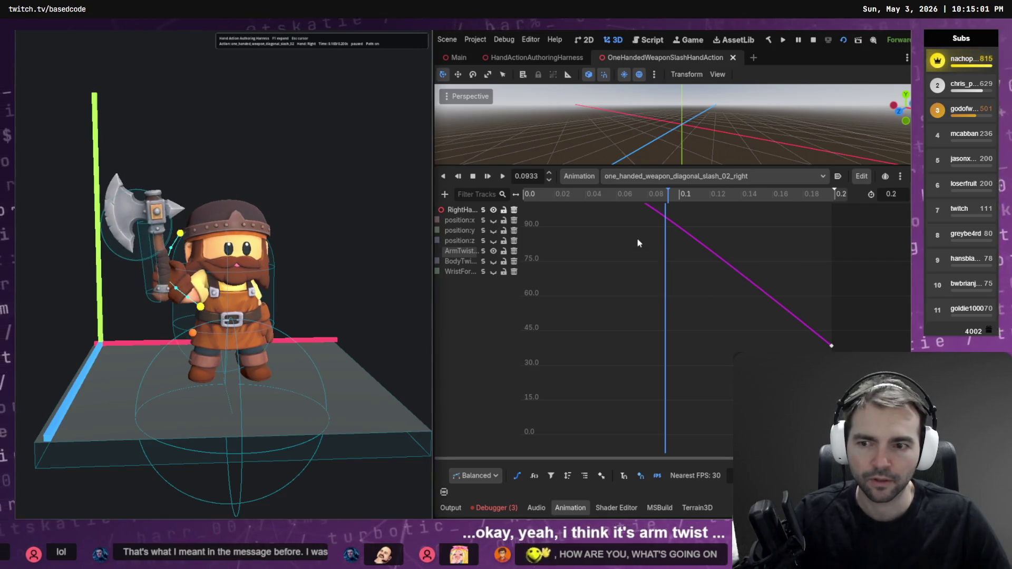
drag(345, 289, 324, 353)
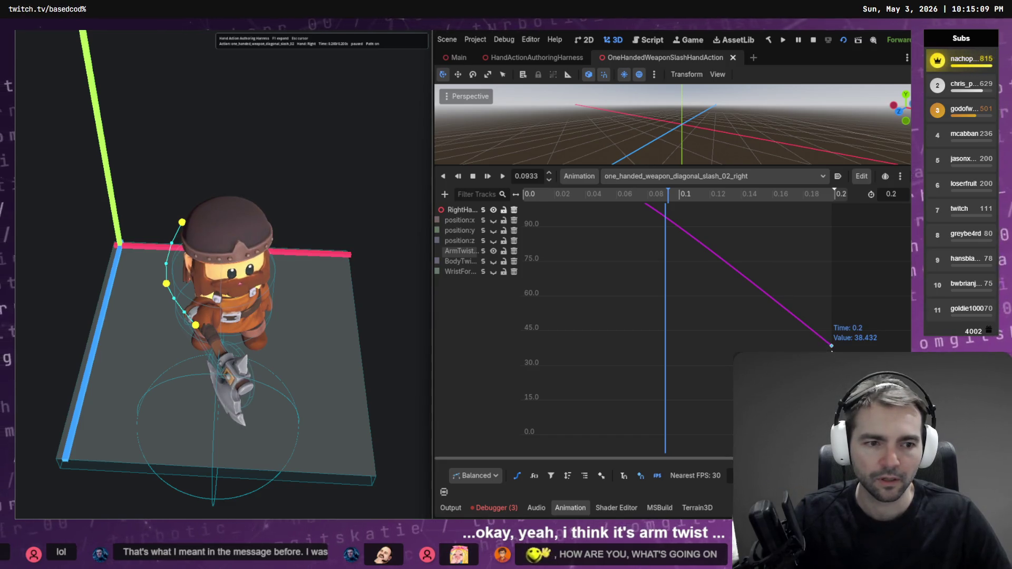
Step: Adjust the ArmTwist end key at 0.2 s, previewing the end pose, until it sits near 91
drag(831, 345, 831, 392)
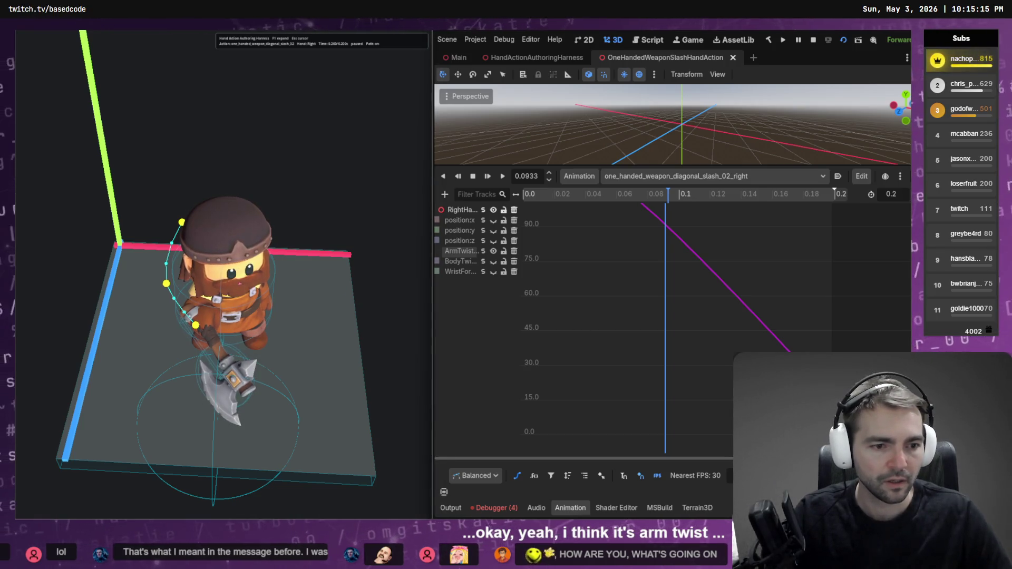
drag(831, 392, 831, 271)
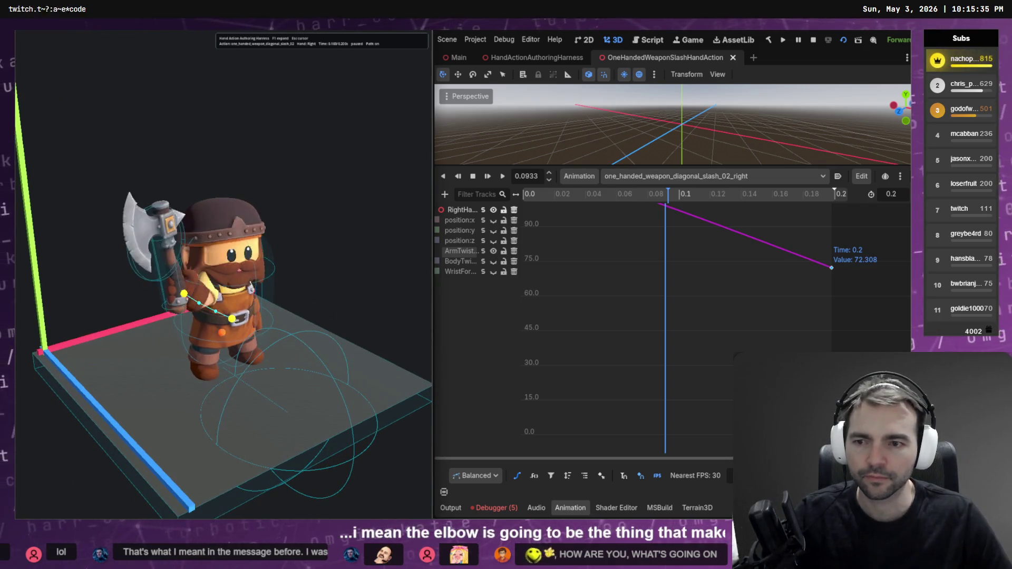
key(Right)
key(Left)
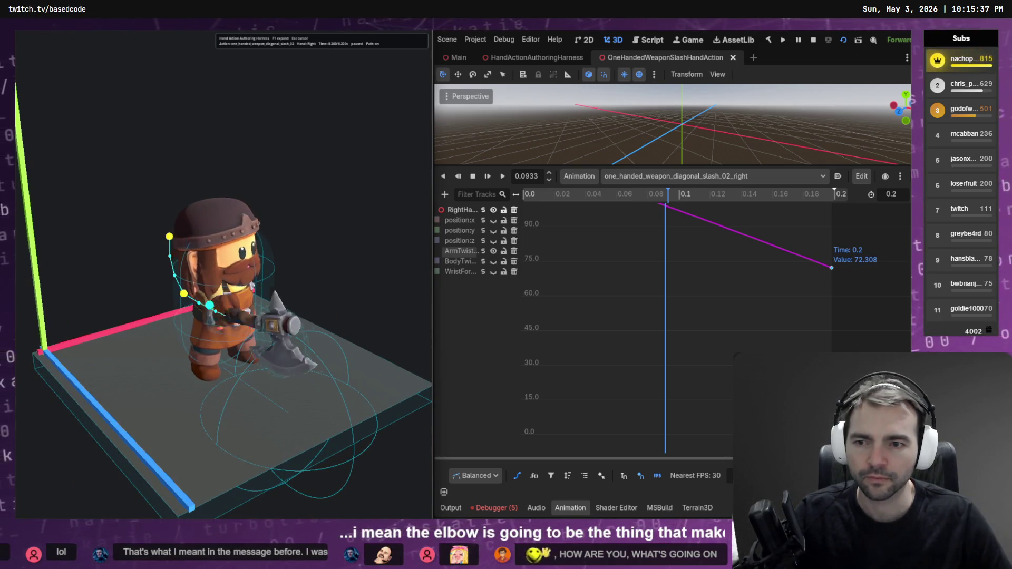
key(Left)
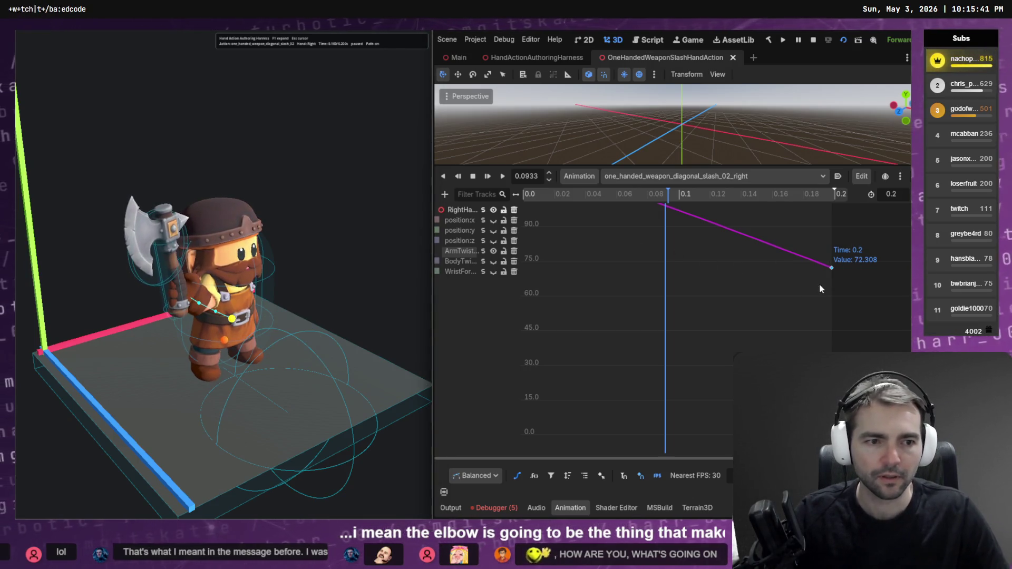
drag(829, 267, 831, 218)
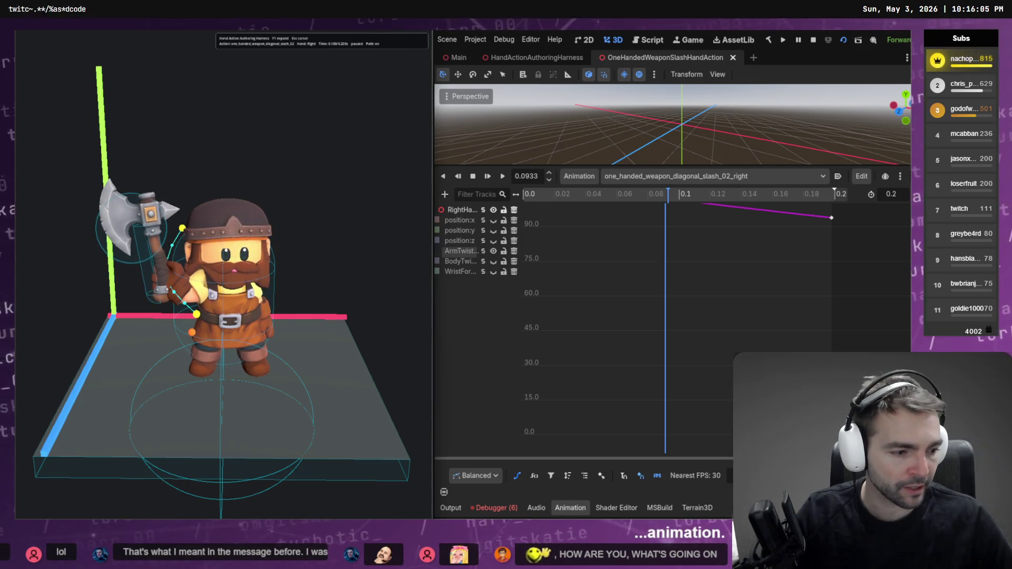
key(alt+Tab)
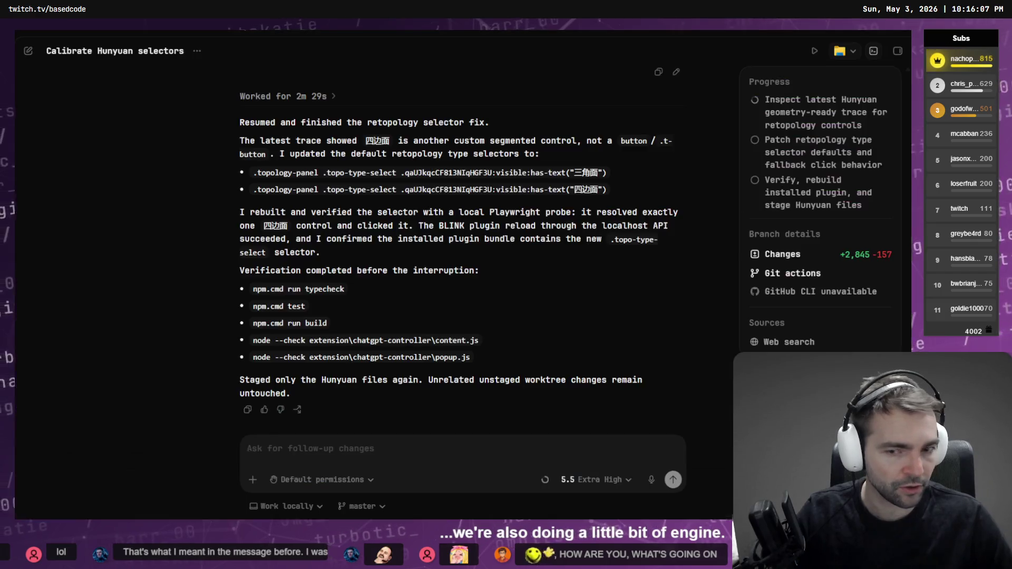
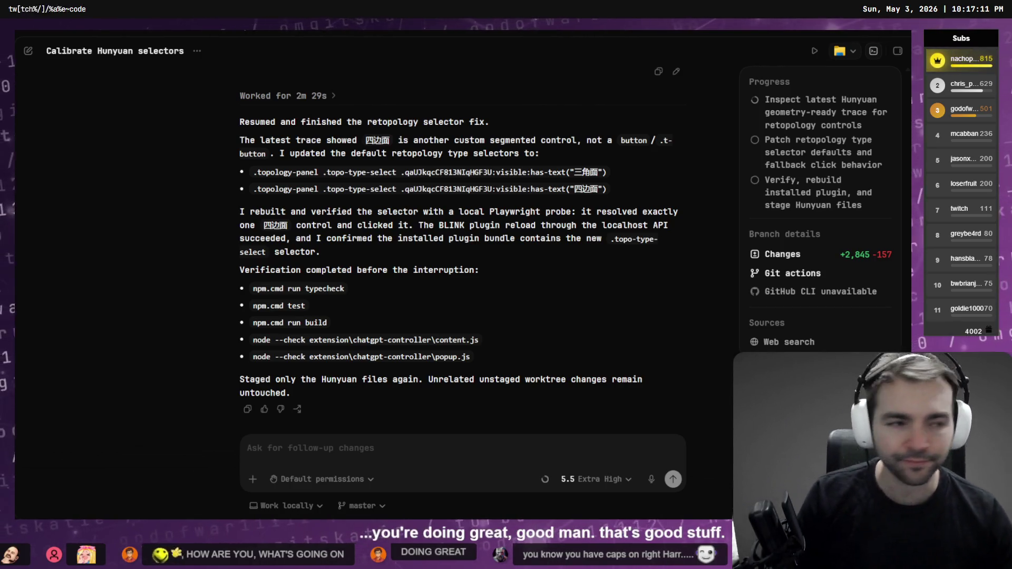
key(alt+Tab)
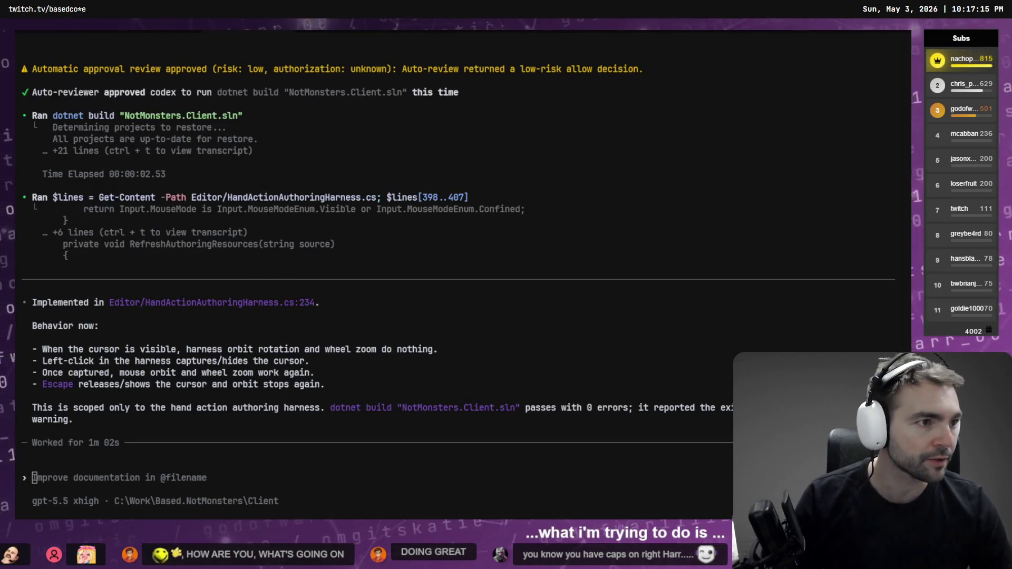
key(alt+Tab)
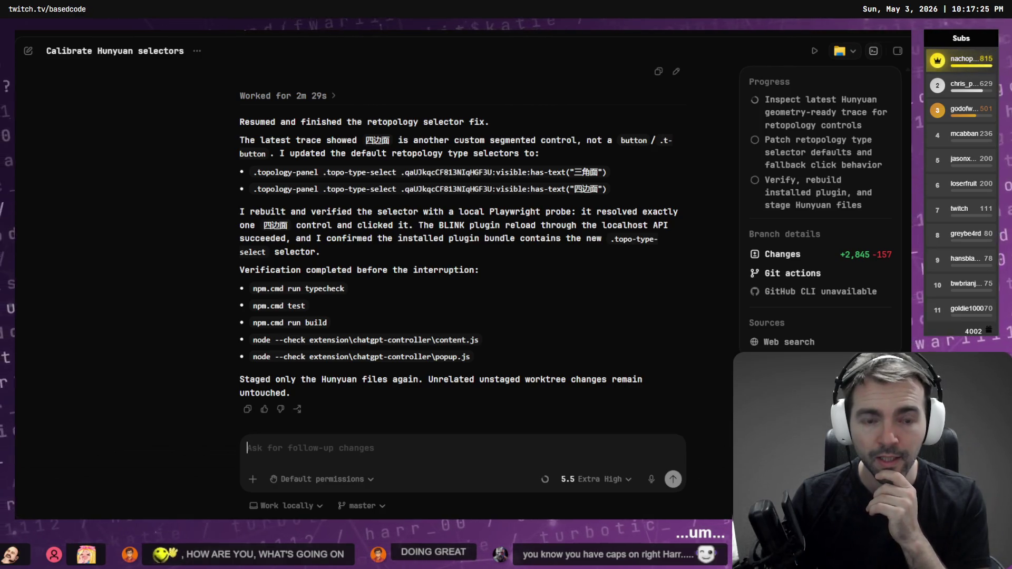
text(Us)
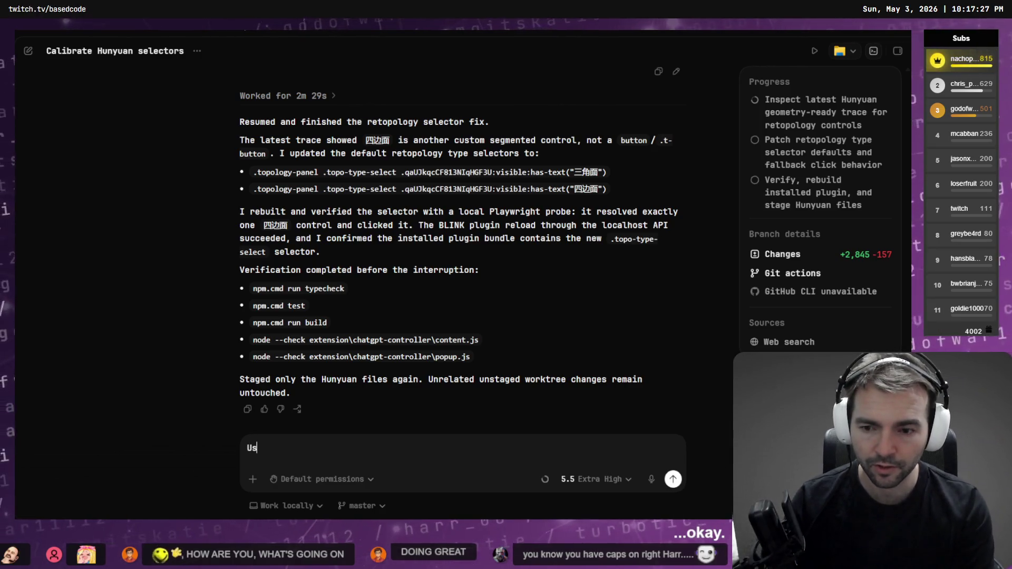
key(BackSpace)
key(BackSpace)
key(BackSpace)
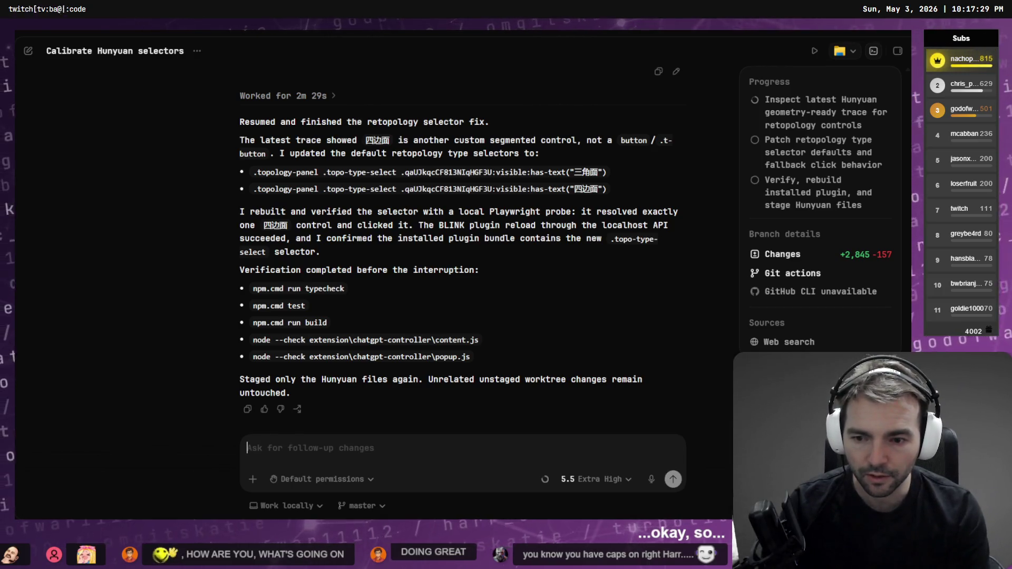
text(Use @)
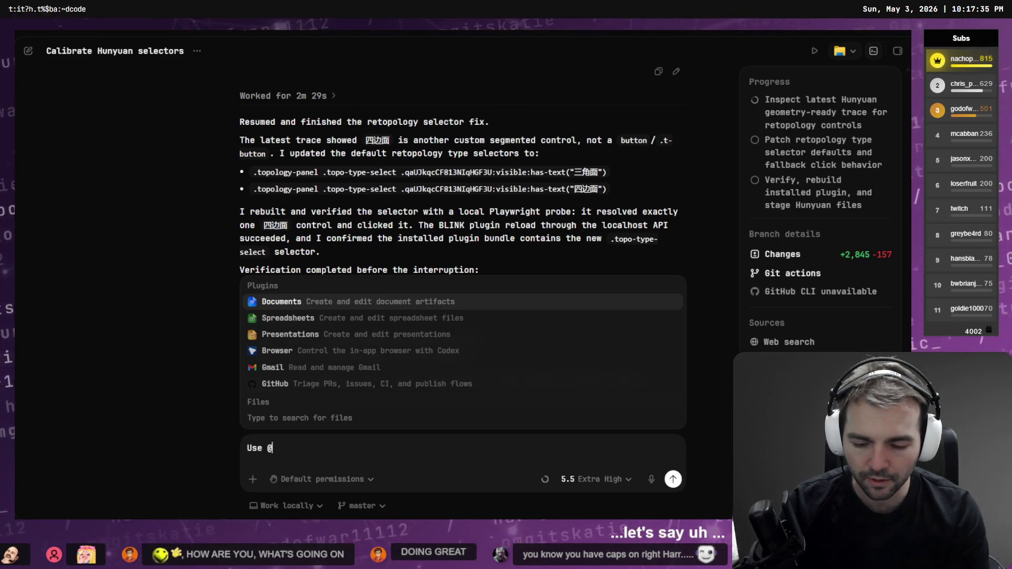
text(Lab)
key(Return)
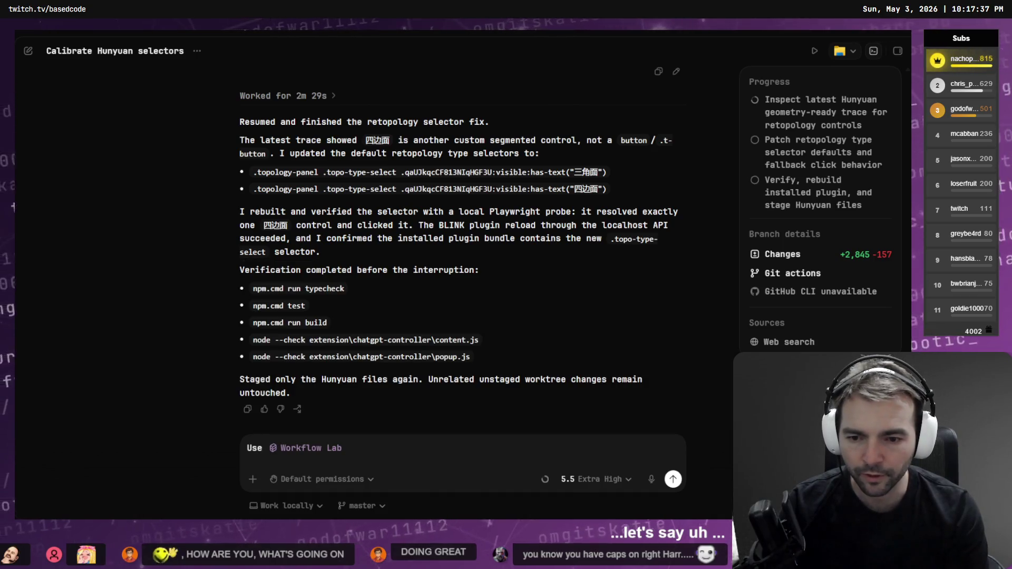
text(to determi)
key(ctrl+BackSpace)
text(de)
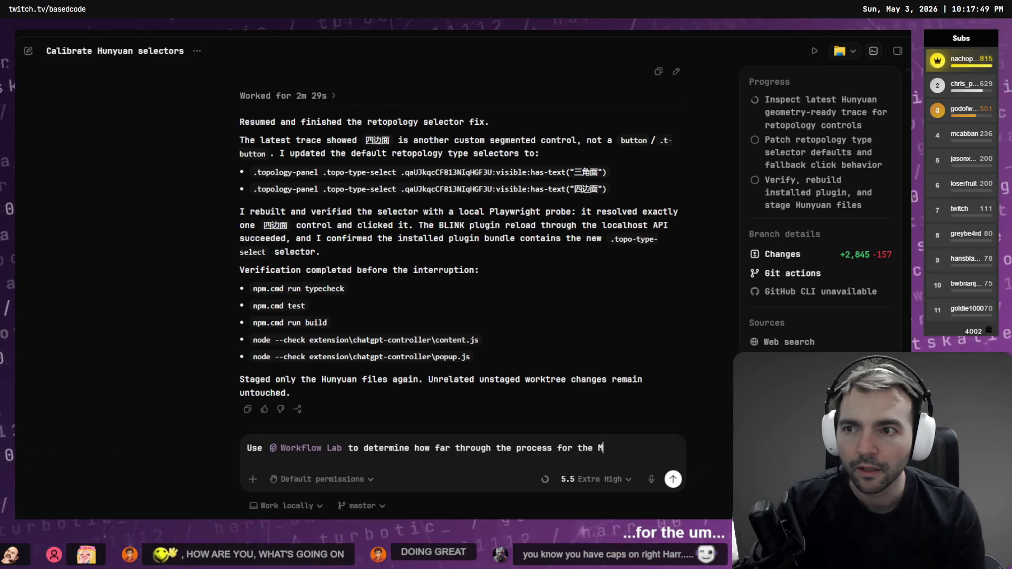
text(yuan w)
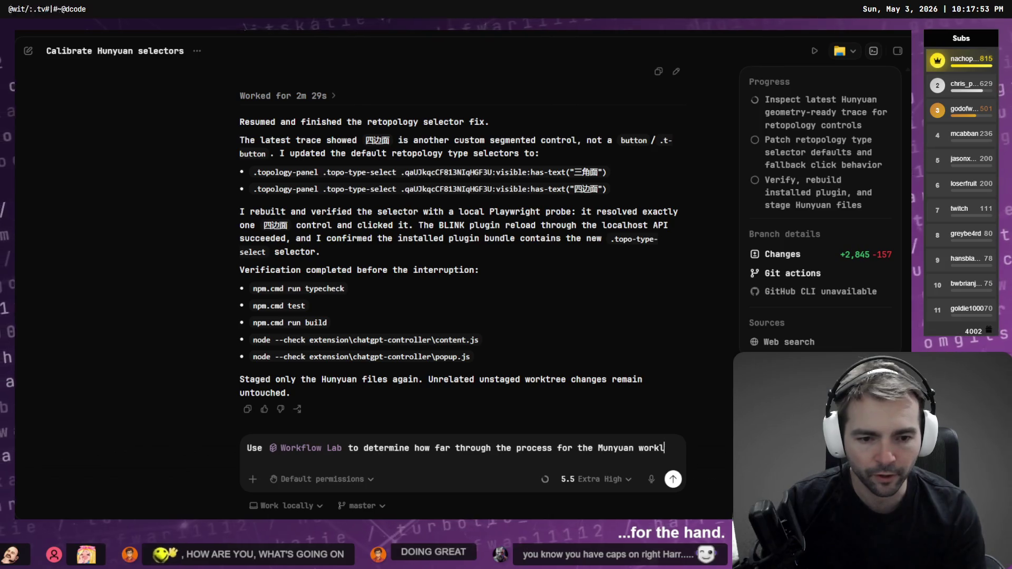
text(orkflow we're currently able to get.)
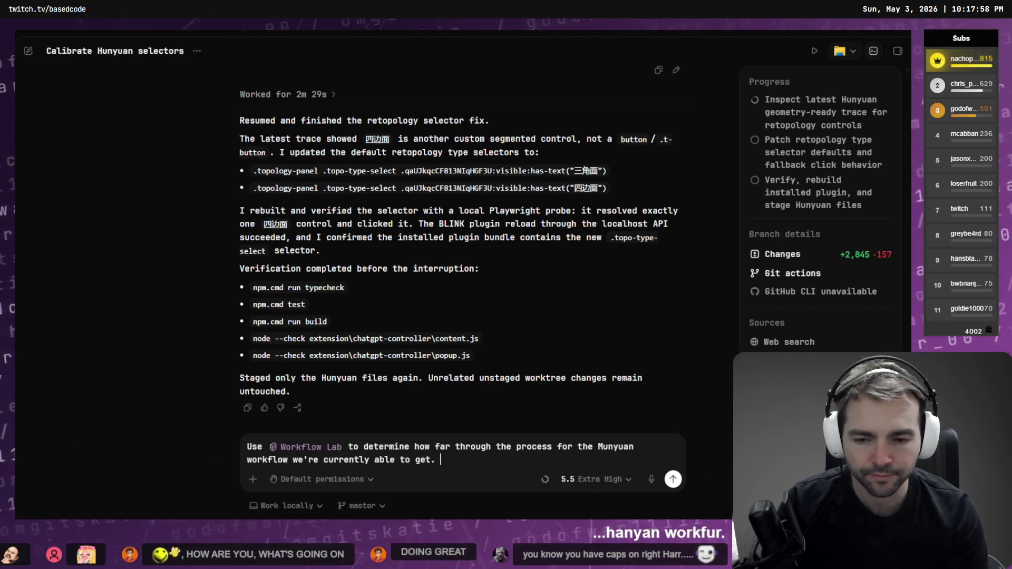
key(shift+Return)
text(I believe)
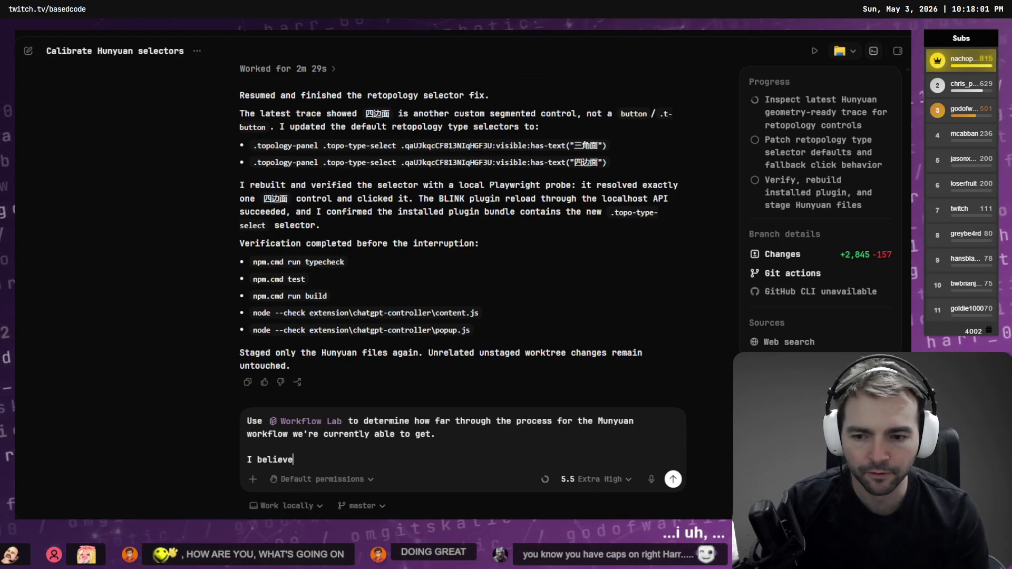
text(that we get)
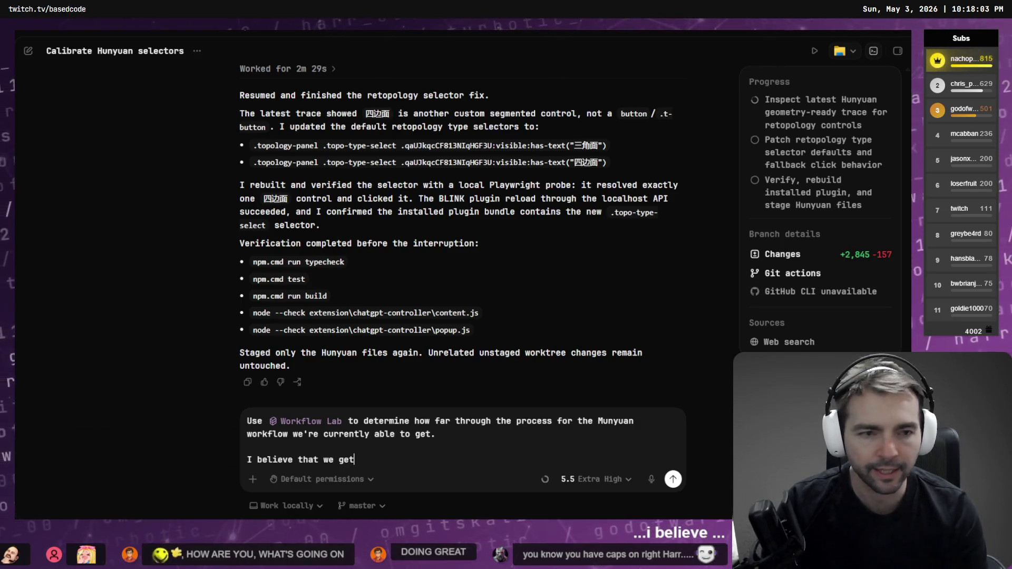
Step: Discard the drafted follow-up unsent and show the projects and chats sidebar
key(ctrl+a)
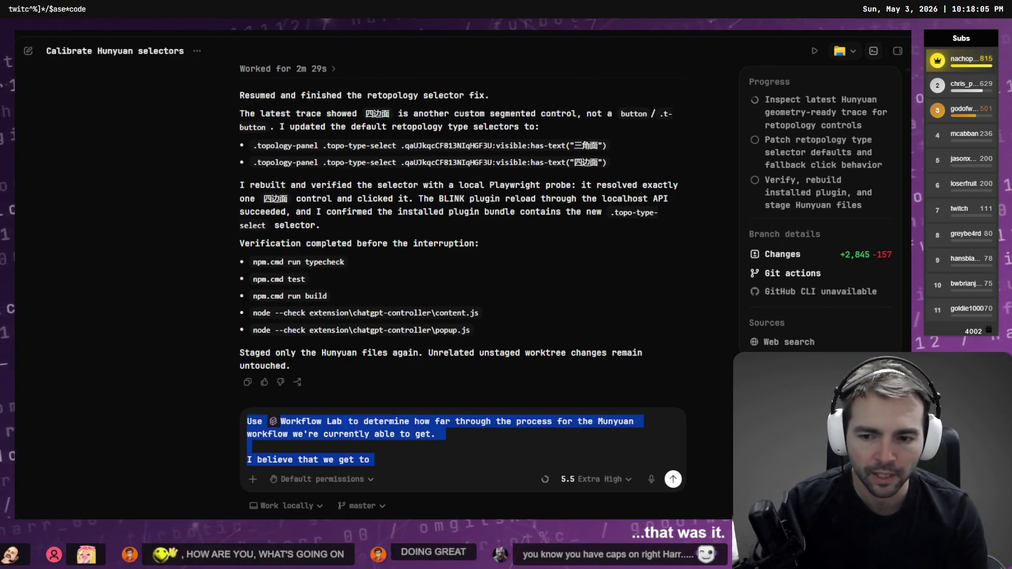
key(BackSpace)
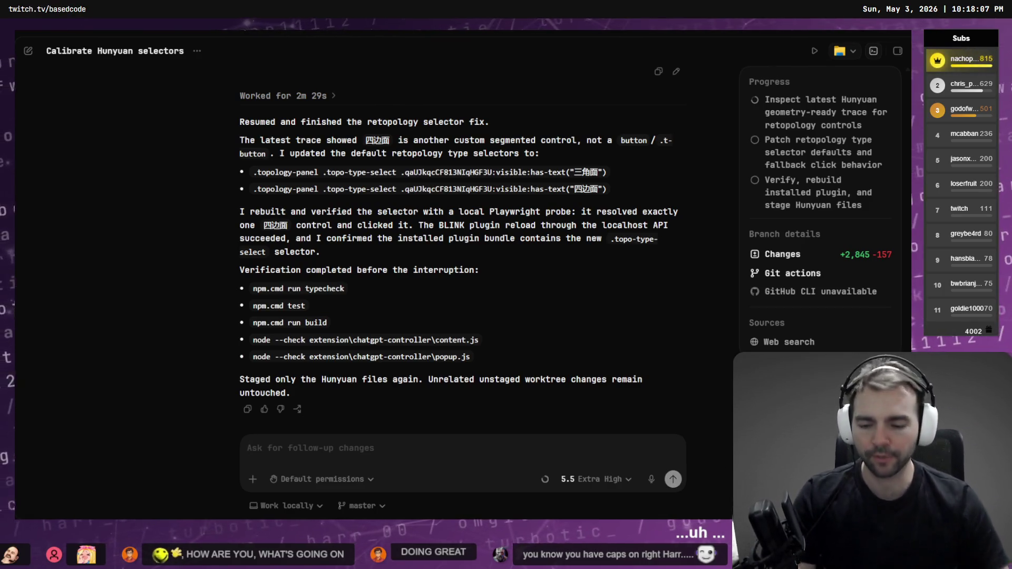
key(ctrl+b)
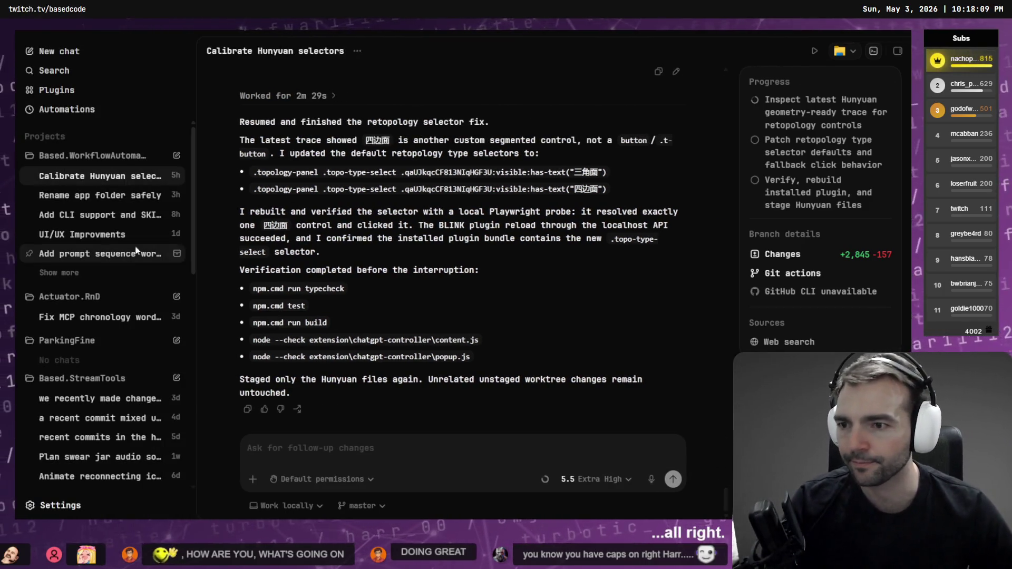
Step: In the Add CLI support and SKILLS.md chat, find README.md and preview it in the app
click(100, 216)
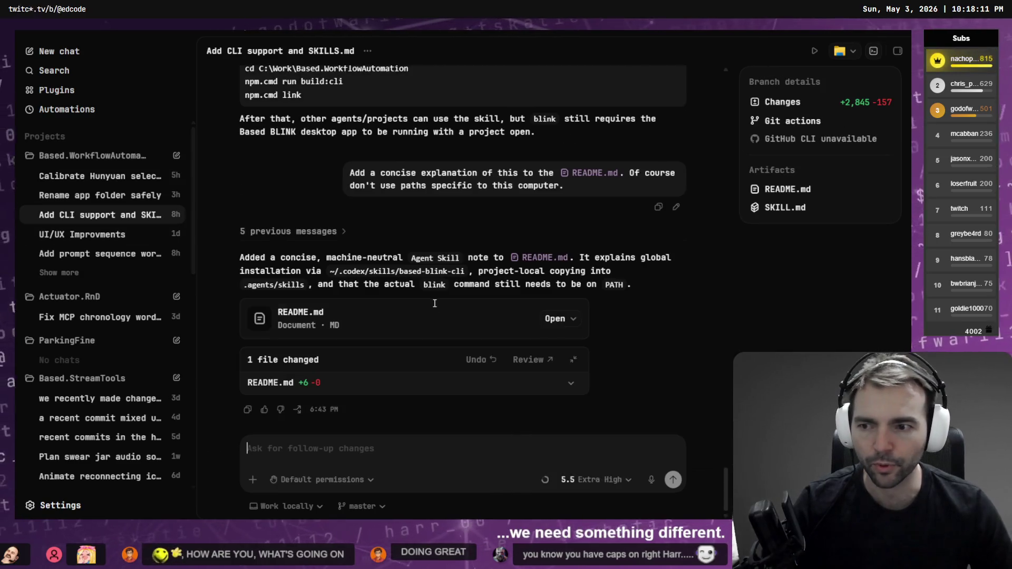
scroll(440, 306, up, 1)
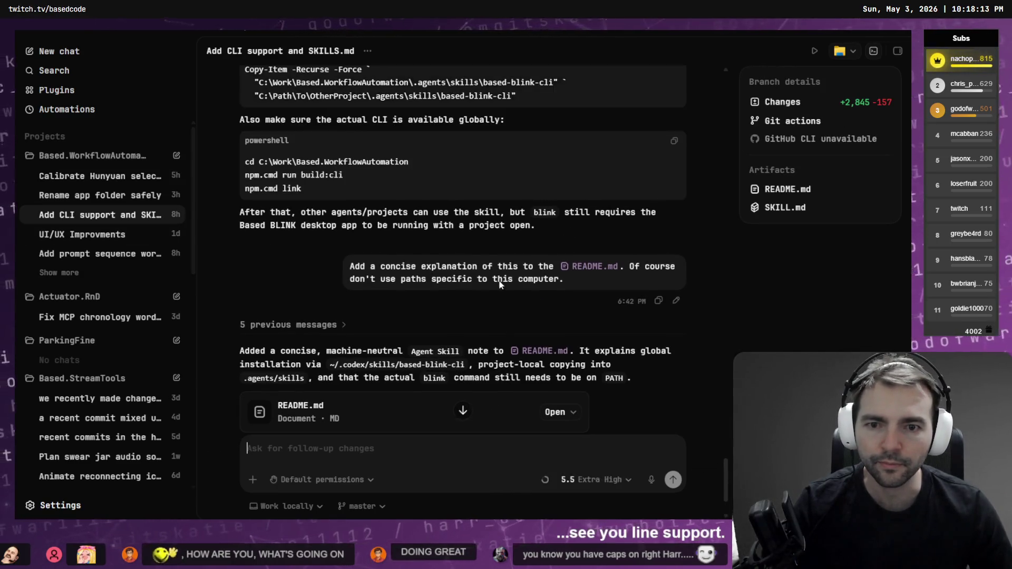
scroll(581, 207, down, 1)
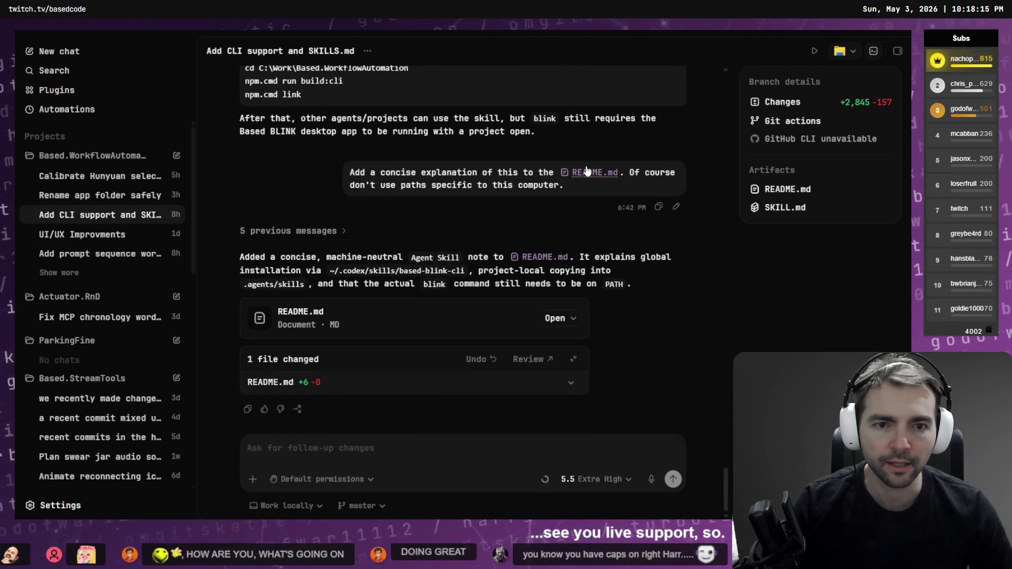
click(587, 169)
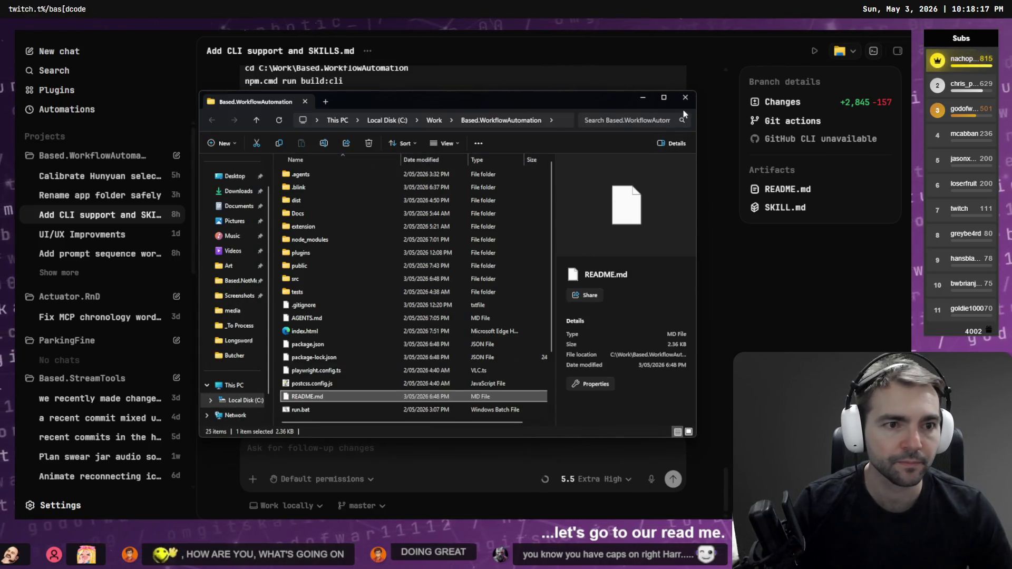
click(791, 189)
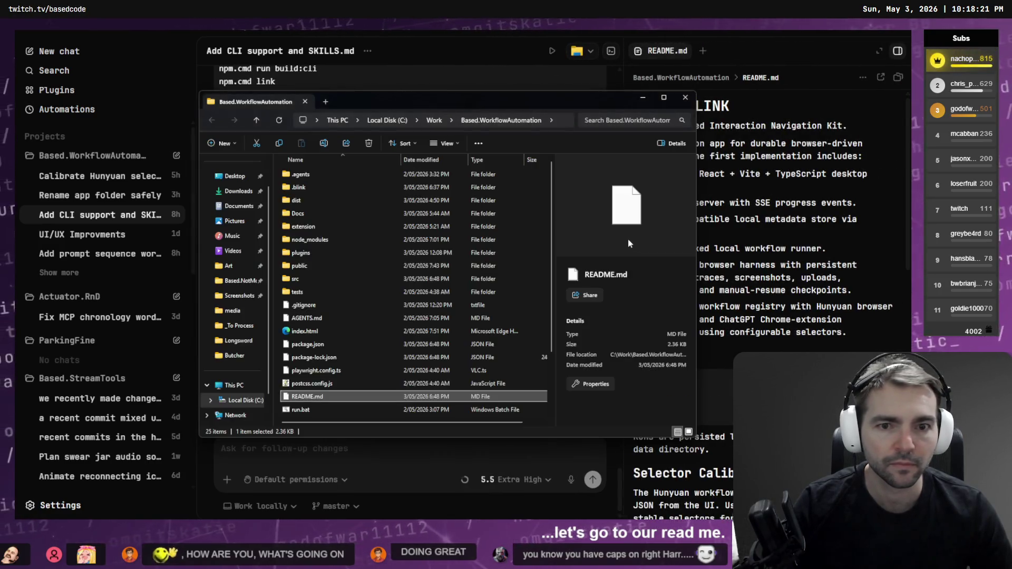
Step: Widen and read through the README.md preview, then close it
drag(621, 288, 445, 288)
scroll(557, 313, down, 5)
scroll(560, 314, down, 2)
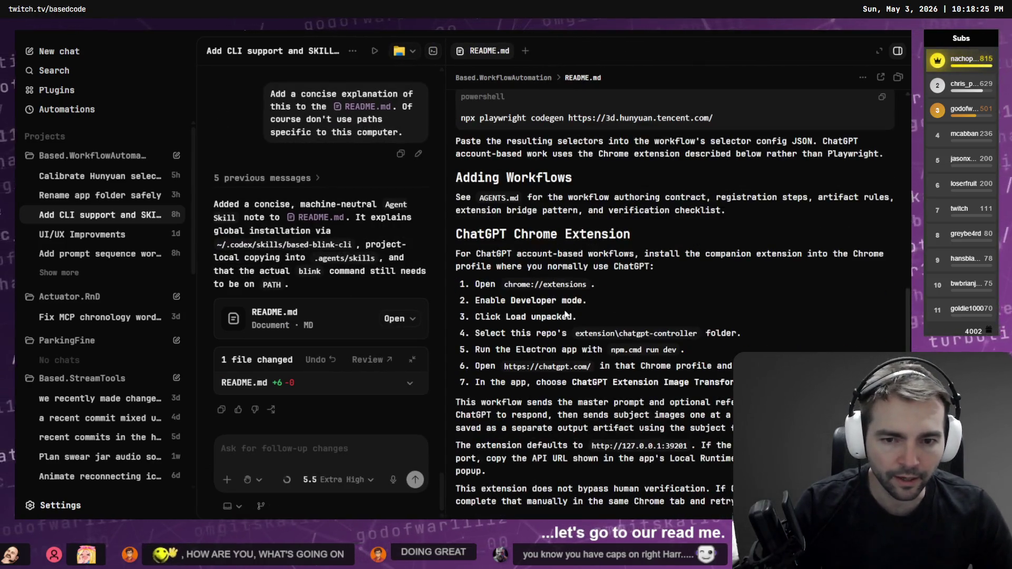
scroll(564, 314, up, 5)
scroll(528, 309, up, 3)
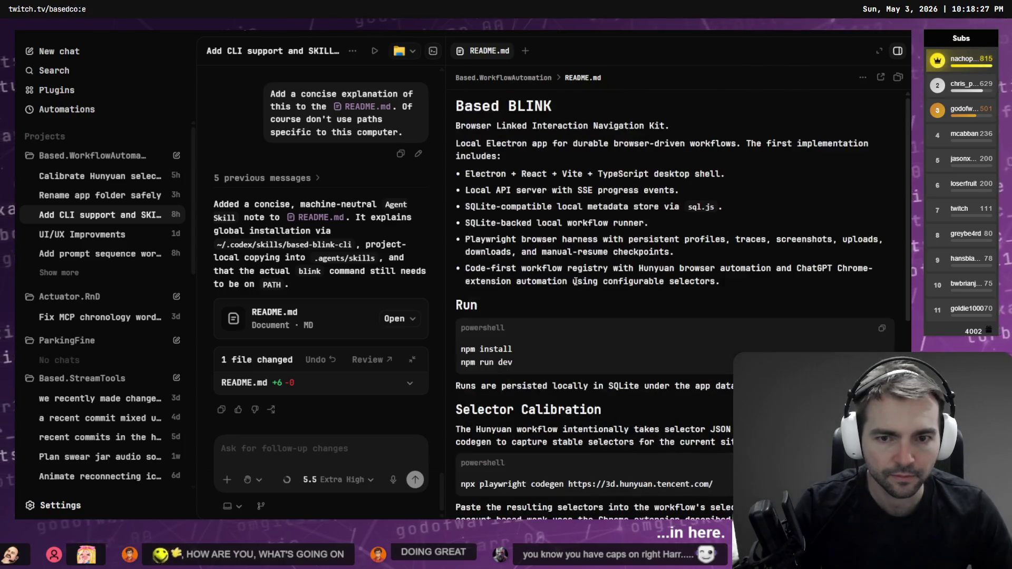
scroll(580, 290, down, 7)
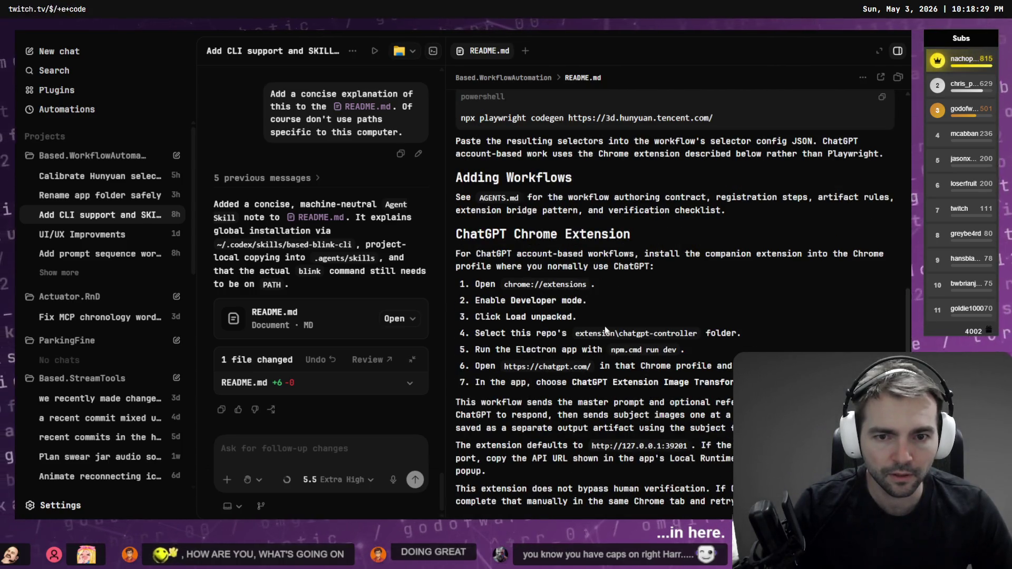
scroll(605, 326, up, 7)
scroll(608, 318, down, 7)
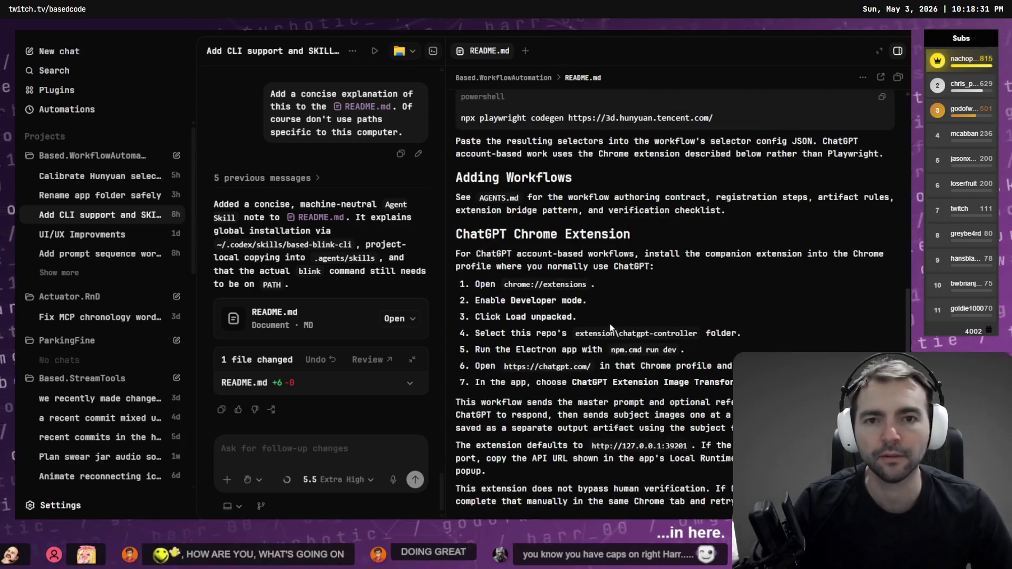
scroll(607, 326, up, 7)
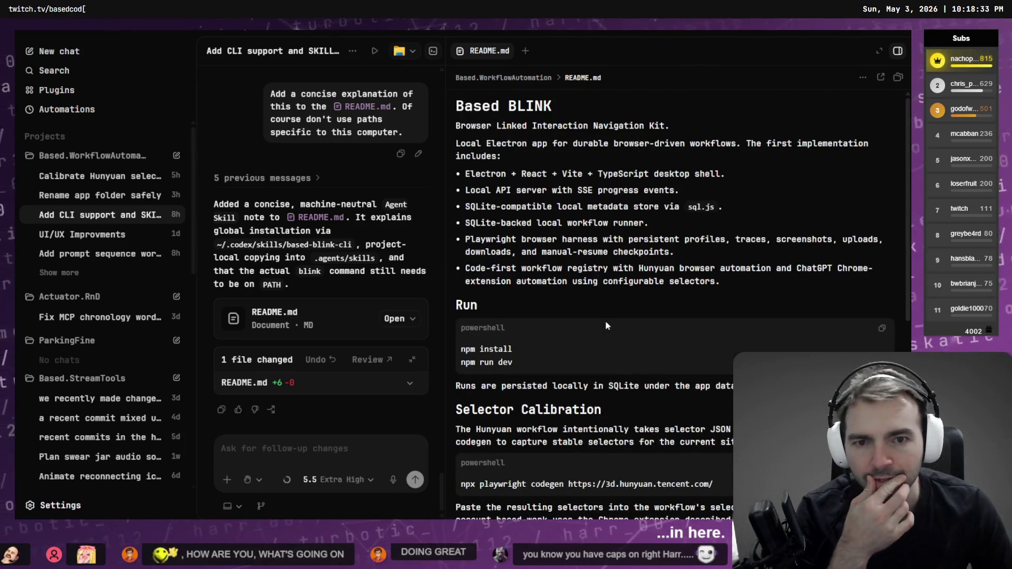
scroll(608, 320, down, 1)
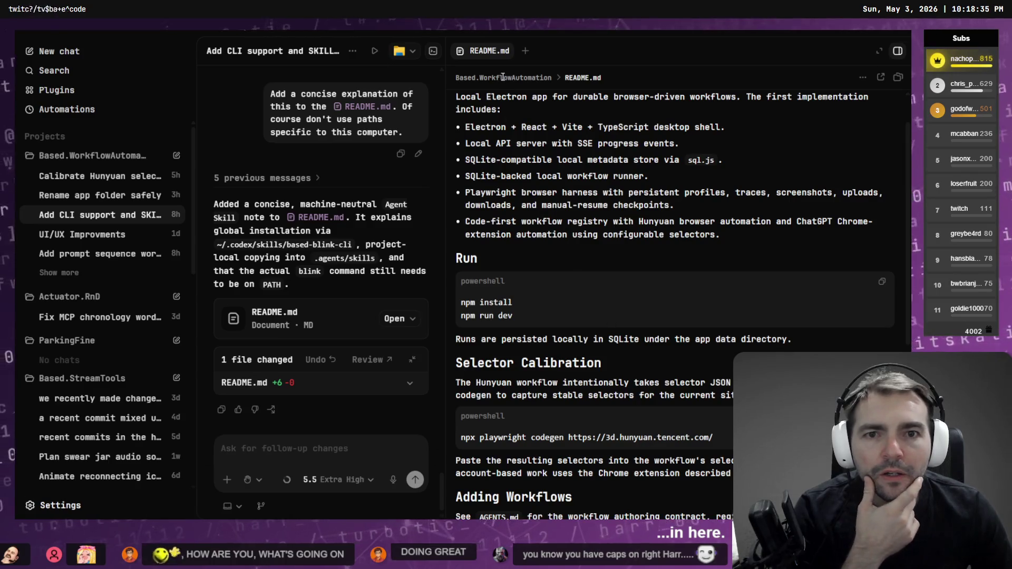
click(459, 51)
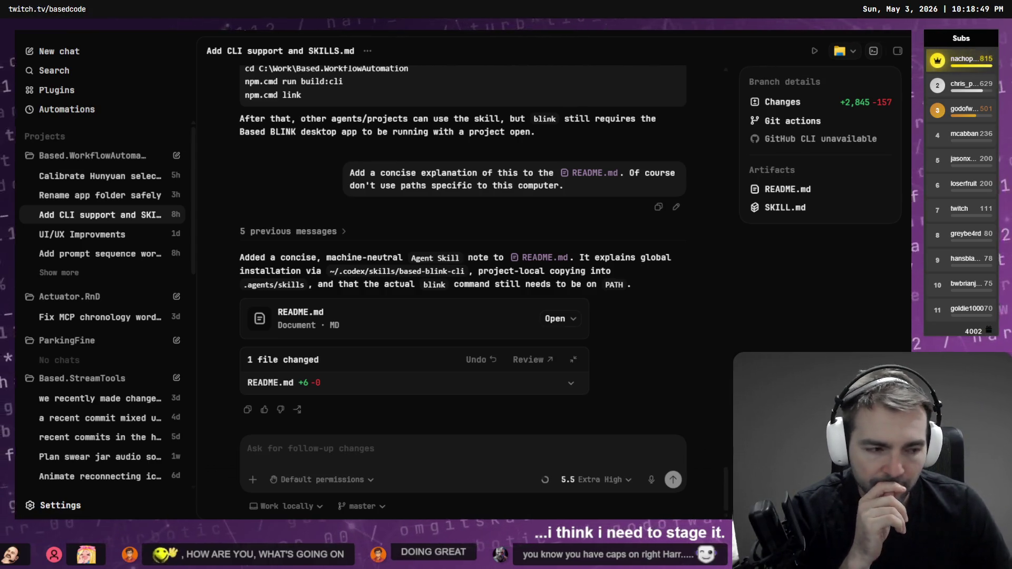
key(alt+Tab)
Step: Stage all 14 changed files on master in Fork
click(251, 224)
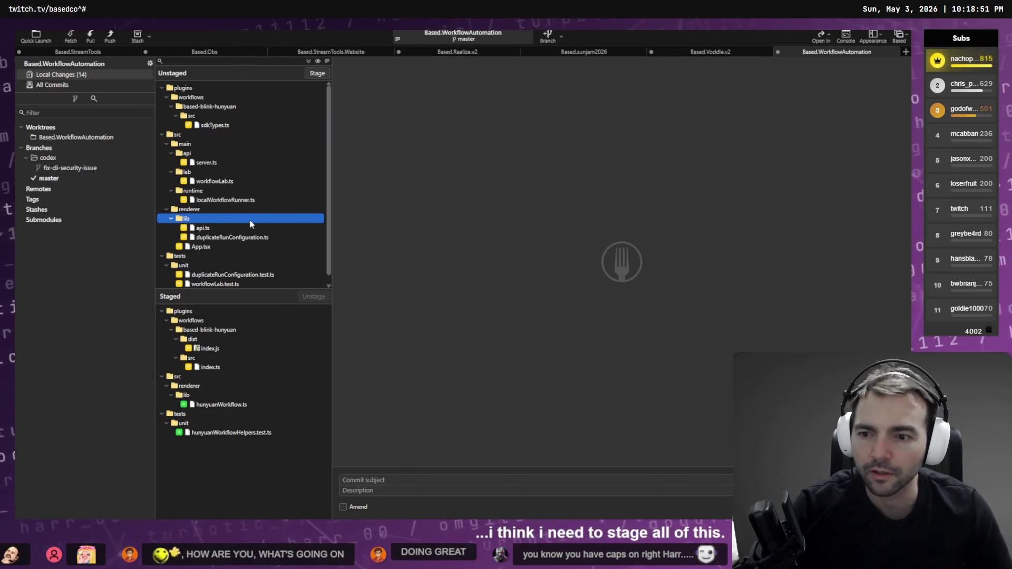
key(ctrl+a)
click(317, 73)
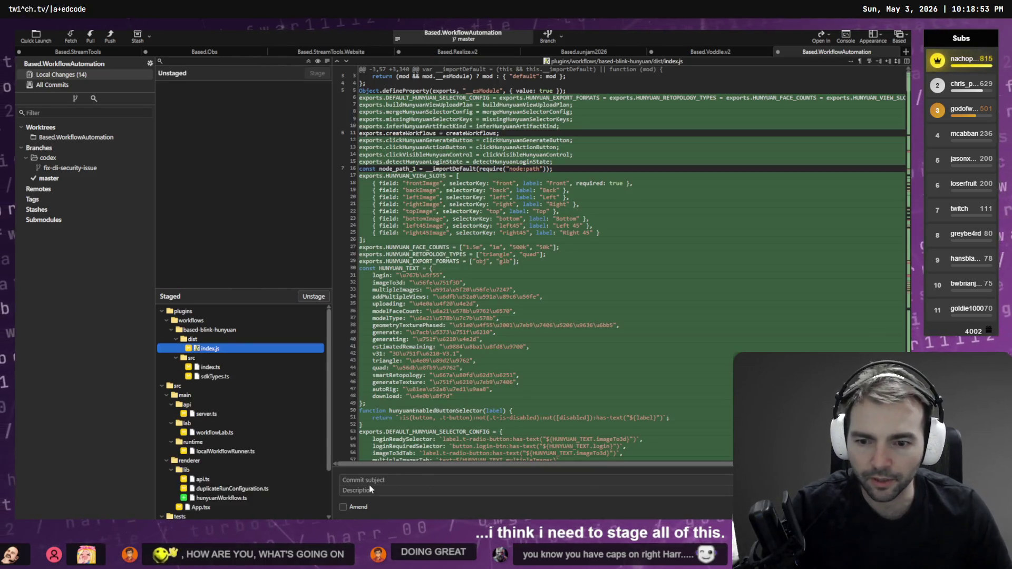
Step: Commit the staged files with the message 'Progress made on 3D Model workflow.'
click(368, 485)
text(Progress on our)
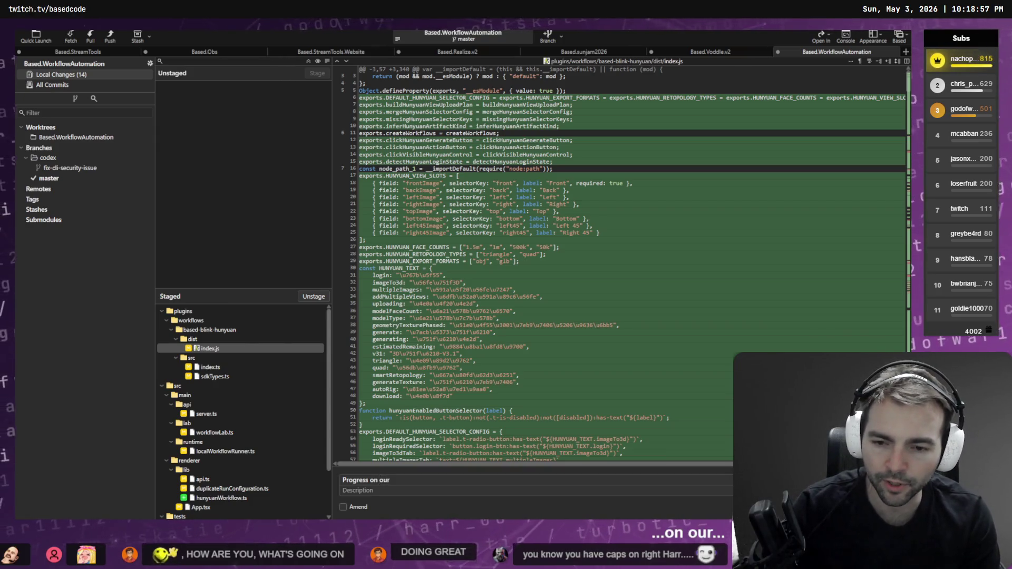
key(BackSpace)
key(BackSpace)
key(BackSpace)
text(made on Mo)
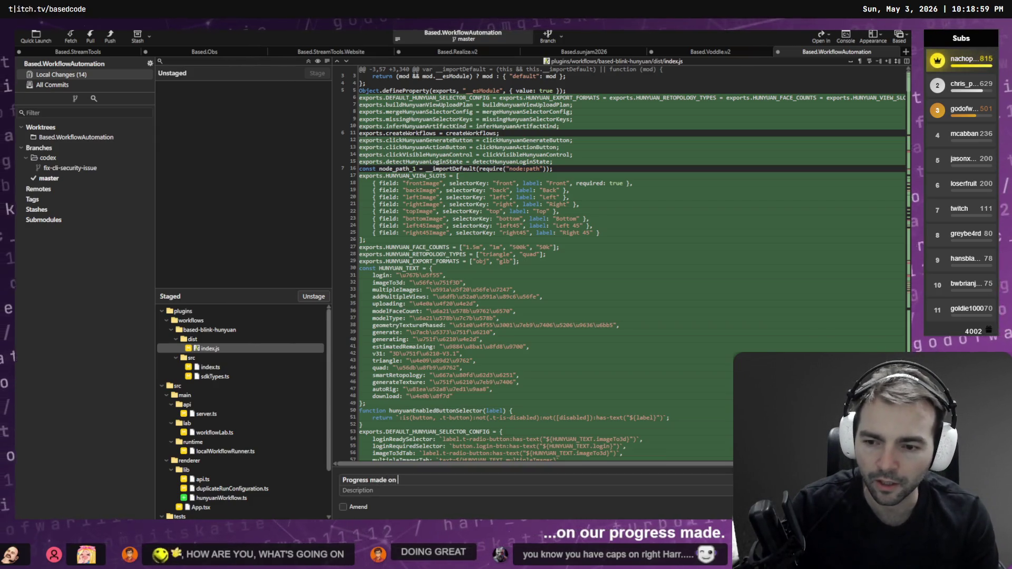
text(del)
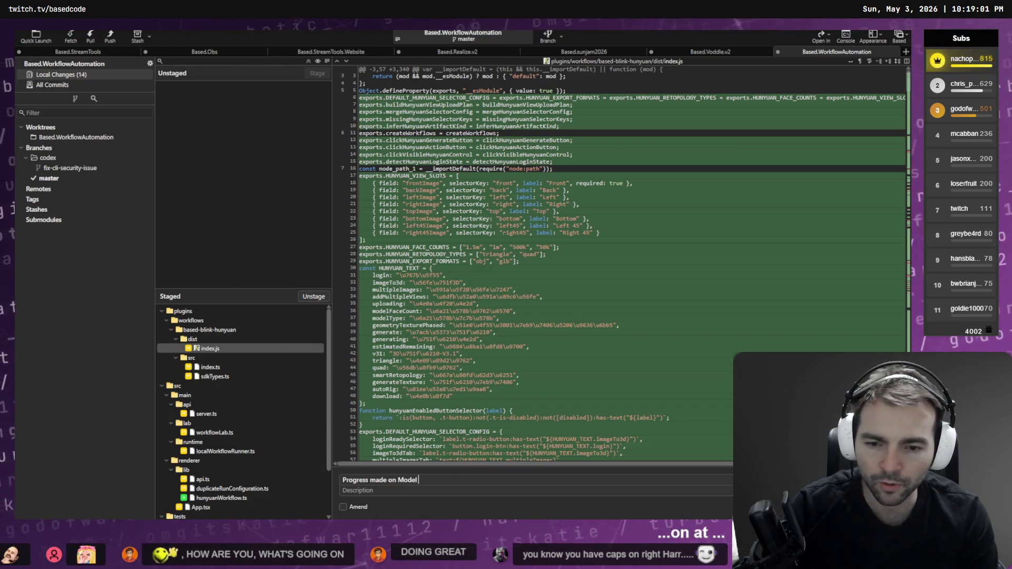
text( workflow.)
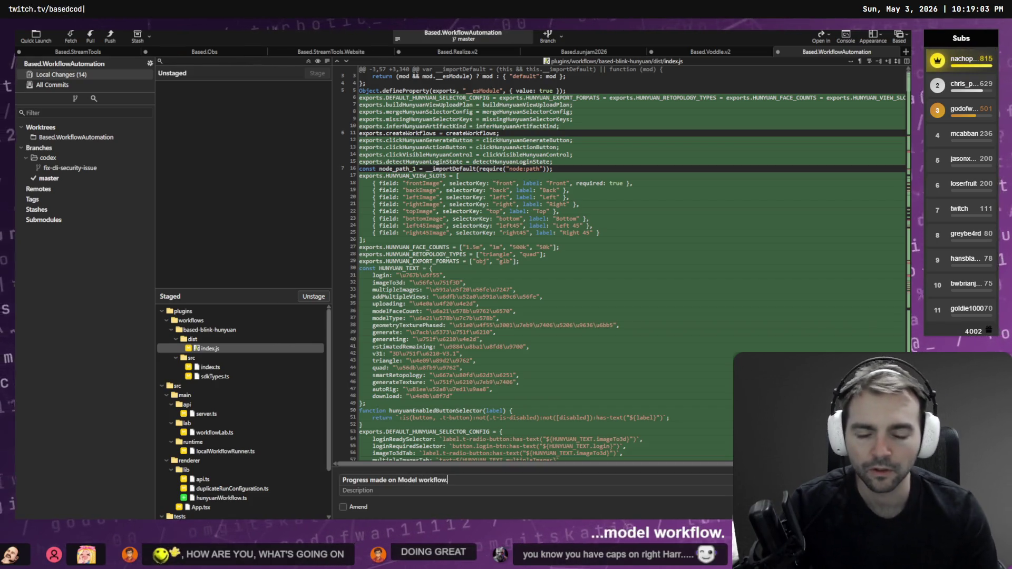
click(398, 479)
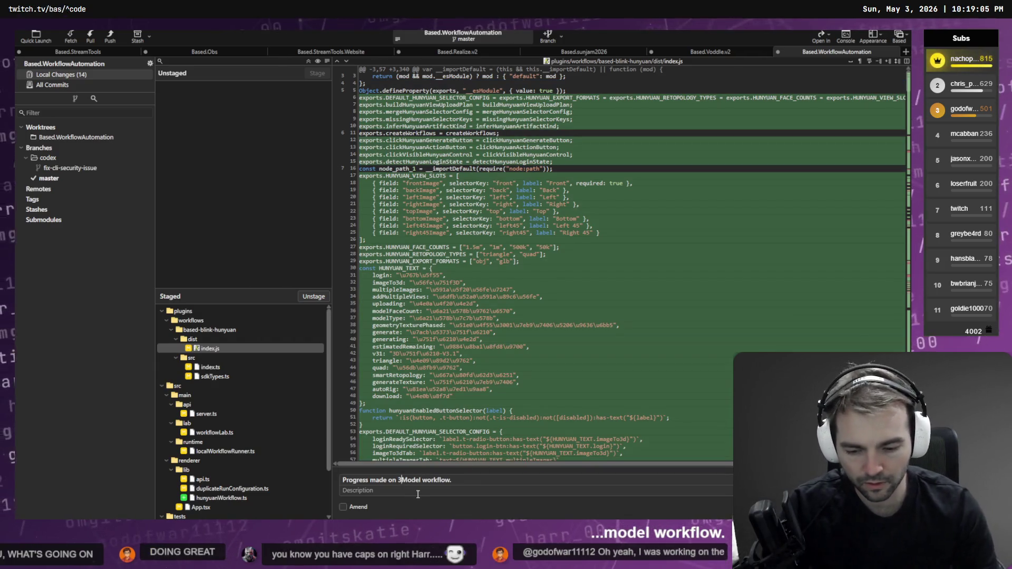
text(3D)
key(ctrl+Return)
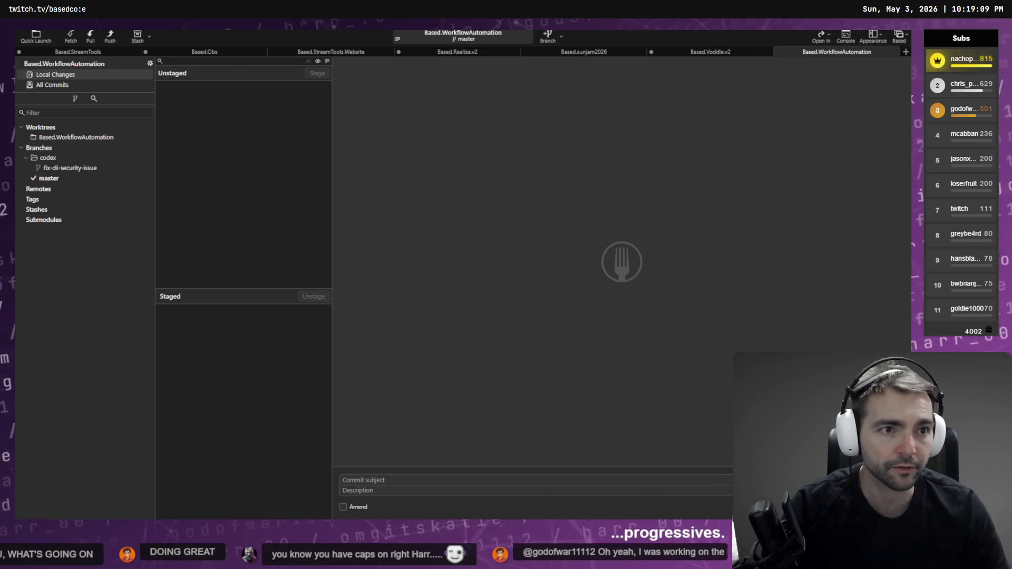
key(alt+Tab)
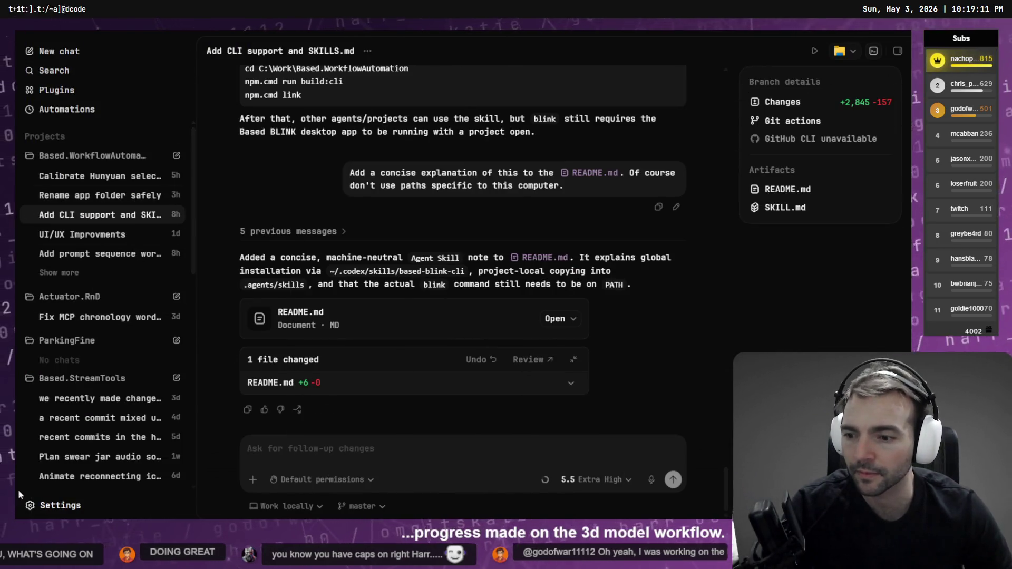
Step: Open the Fix CLI security issue conversation from the Worktrees page in Codex settings
click(58, 505)
click(161, 442)
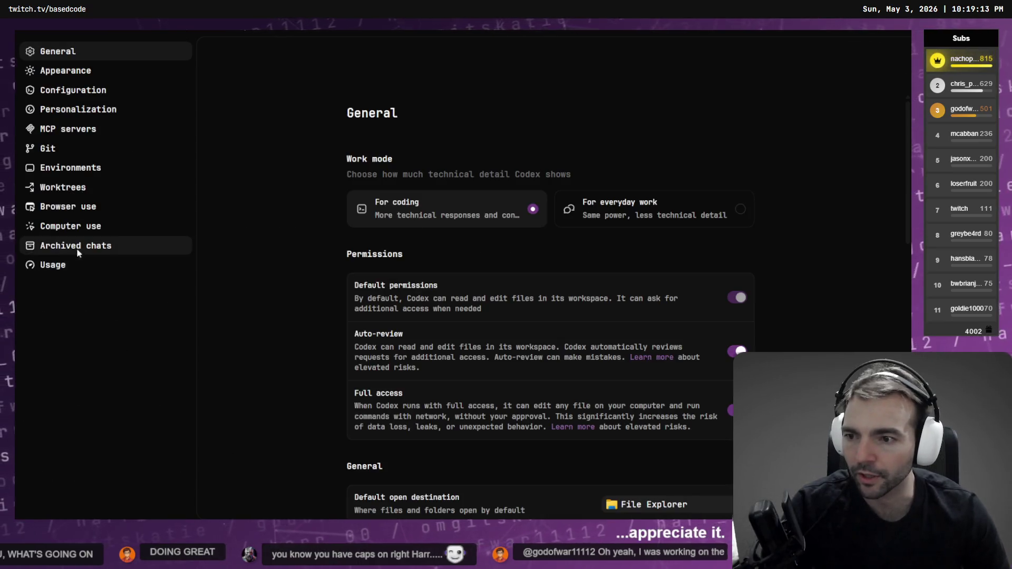
click(74, 189)
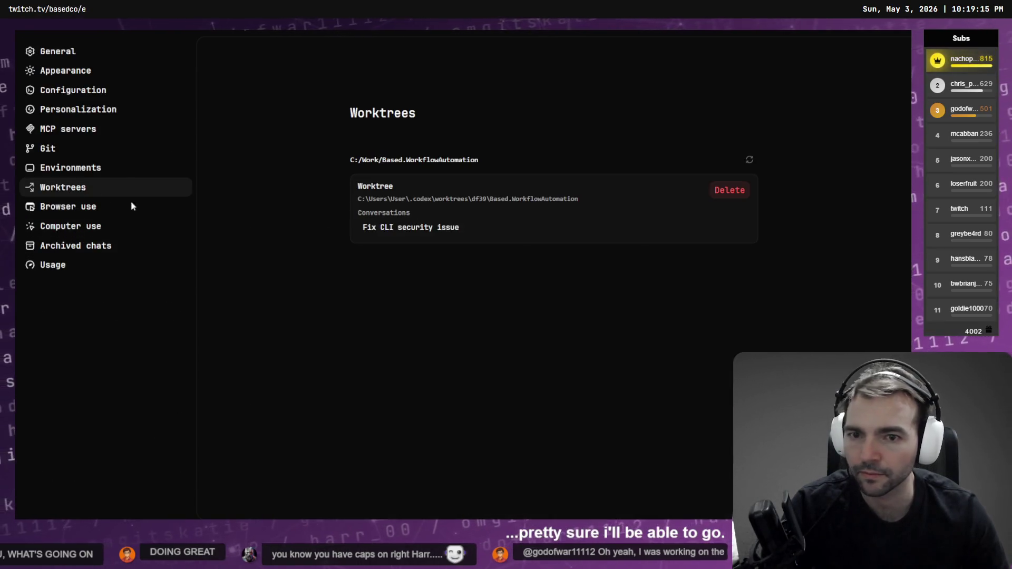
click(391, 227)
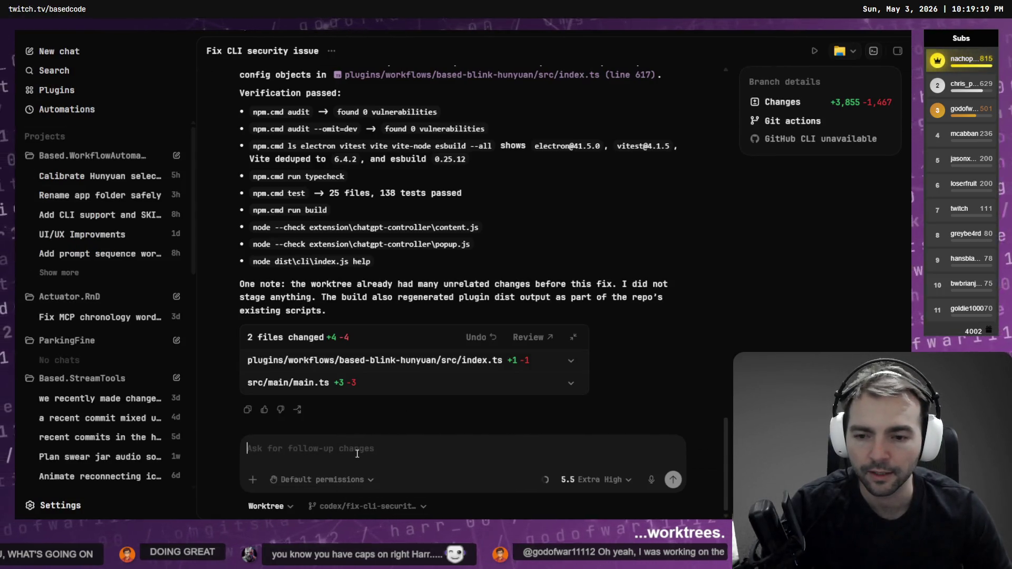
Step: Hand off the Fix CLI security issue chat from its worktree to a local branch
click(292, 509)
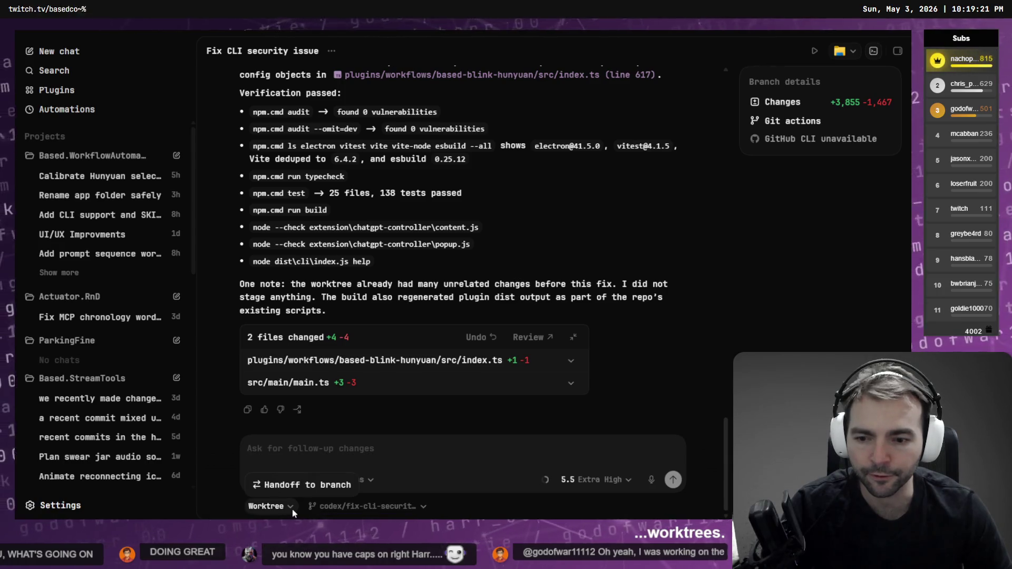
click(313, 487)
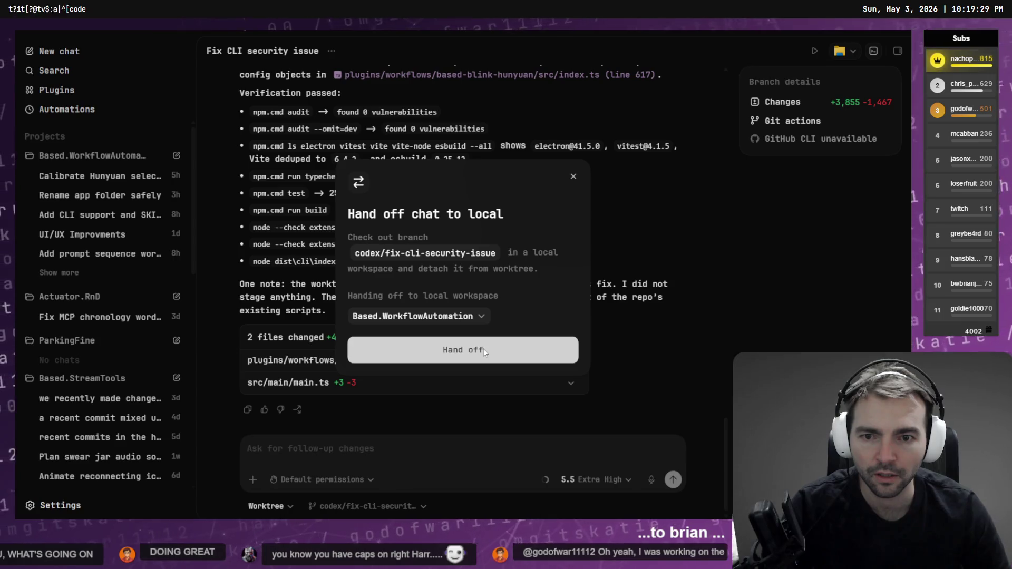
click(483, 349)
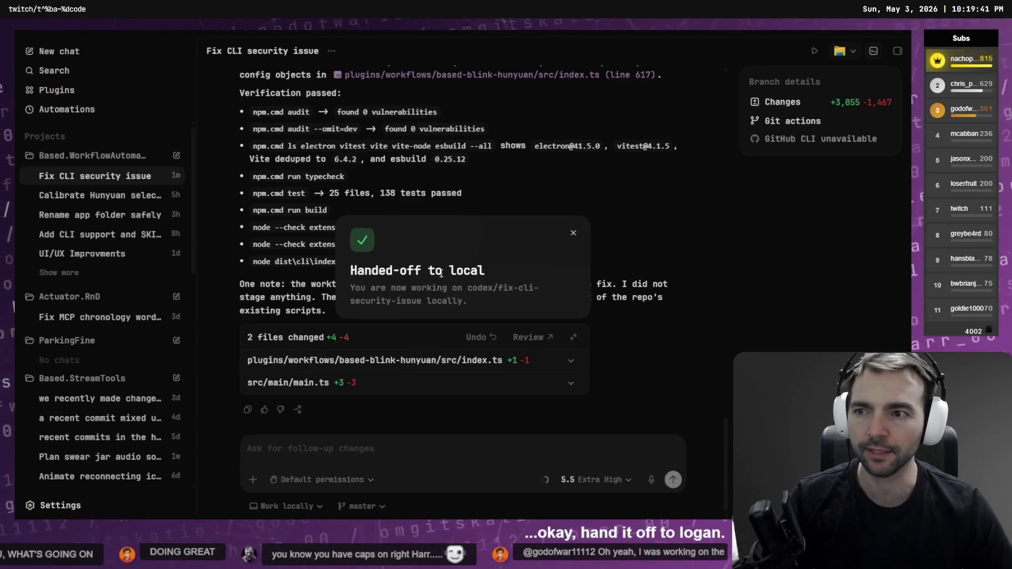
click(574, 232)
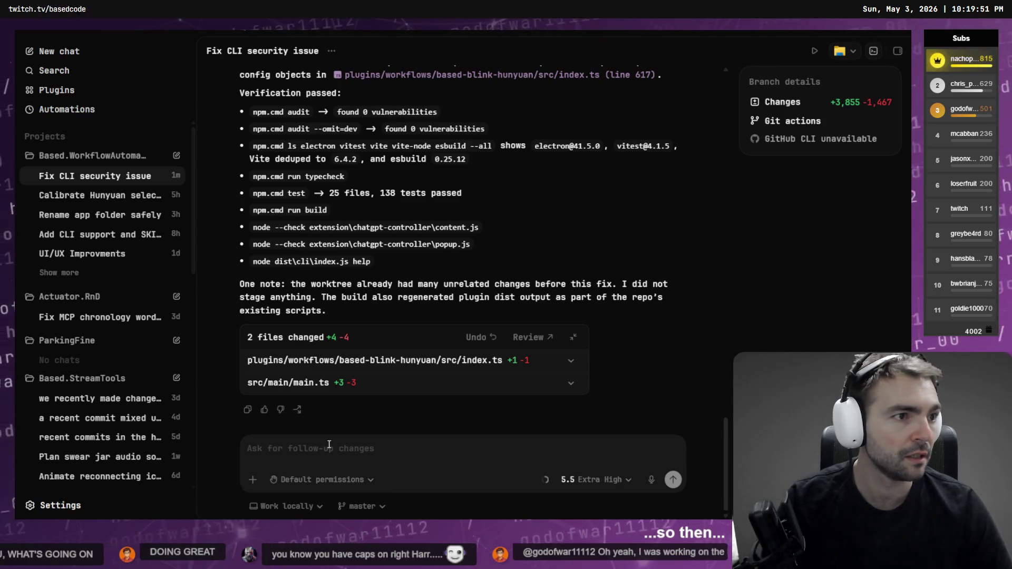
key(alt+Tab)
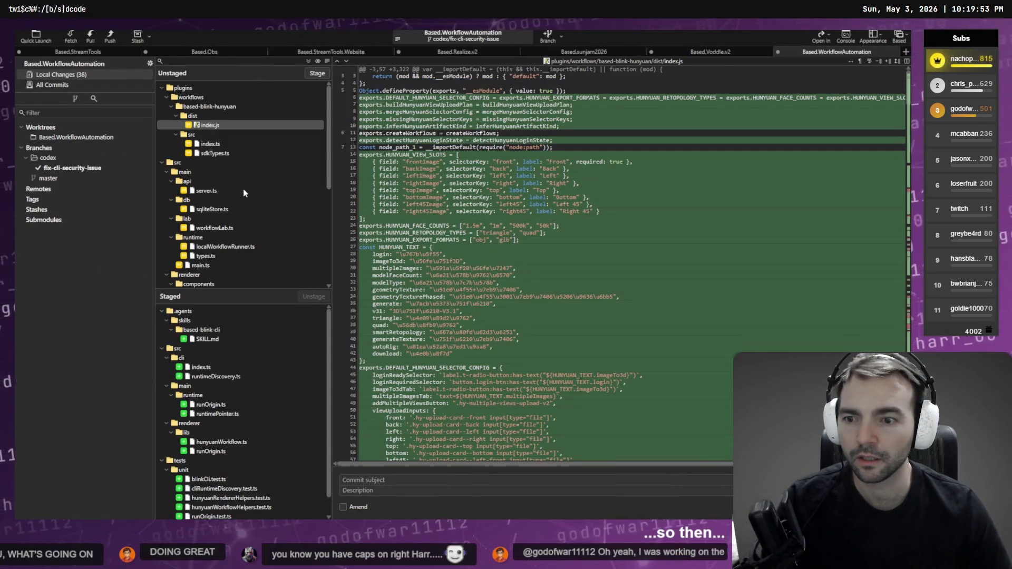
Step: Stage all 38 pending changes on codex/fix-cli-security-issue
scroll(244, 359, down, 1)
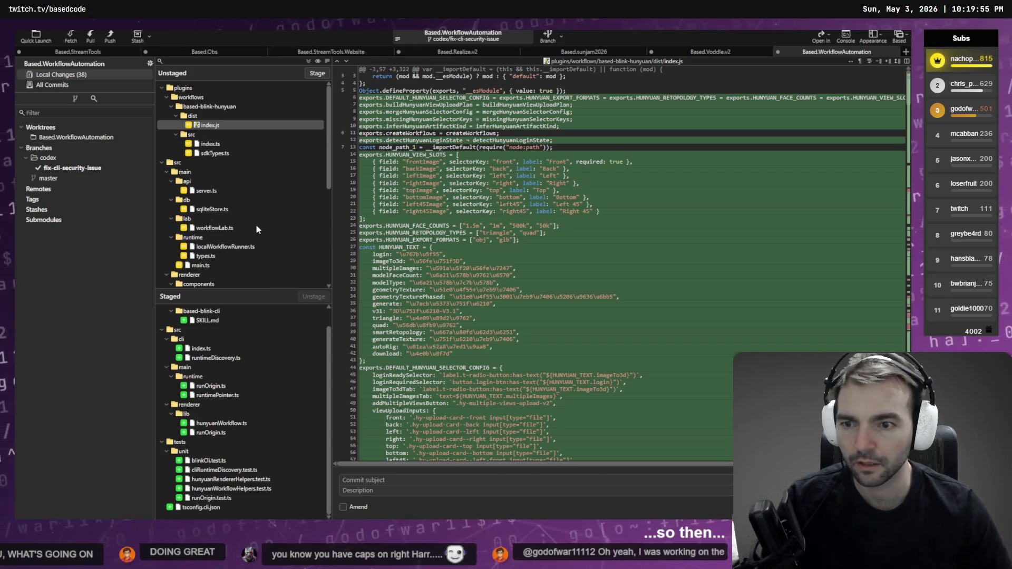
key(ctrl+a)
key(Return)
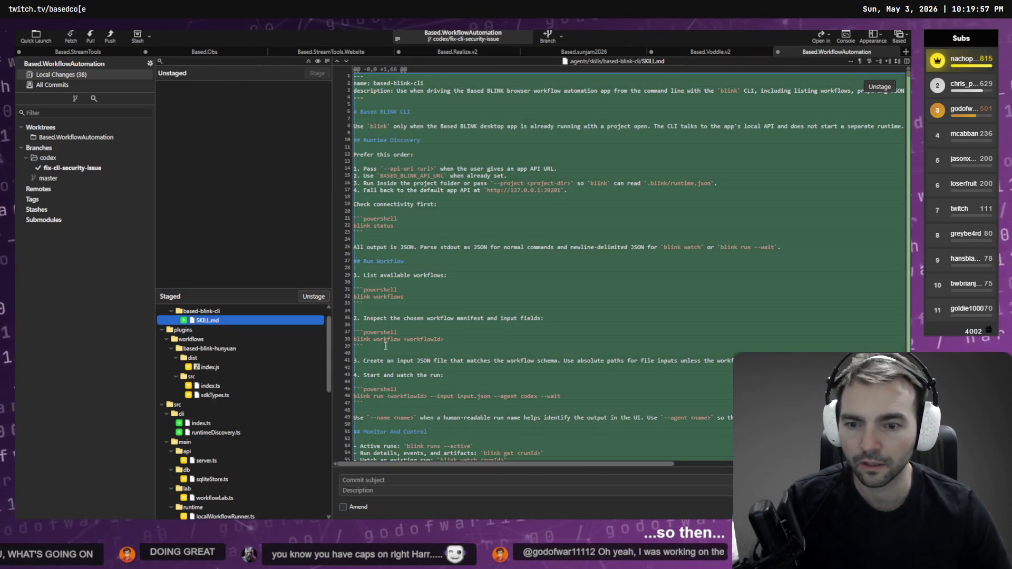
Step: Commit the staged changes as 'Added animation and hardened security.'
click(369, 479)
text(Added an)
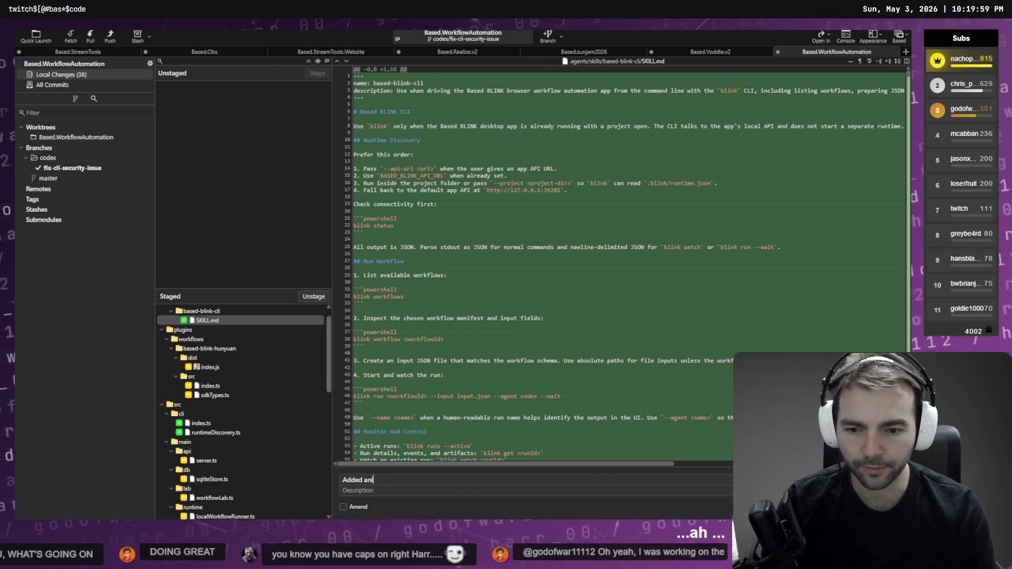
text(imation ahd)
key(BackSpace)
key(BackSpace)
key(BackSpace)
text(an)
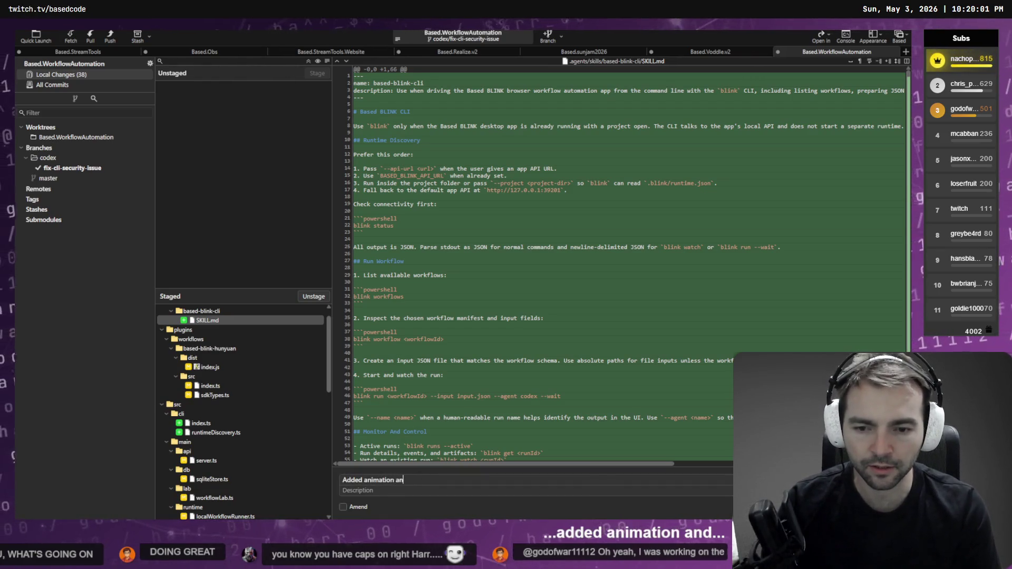
text(d hardened securit.)
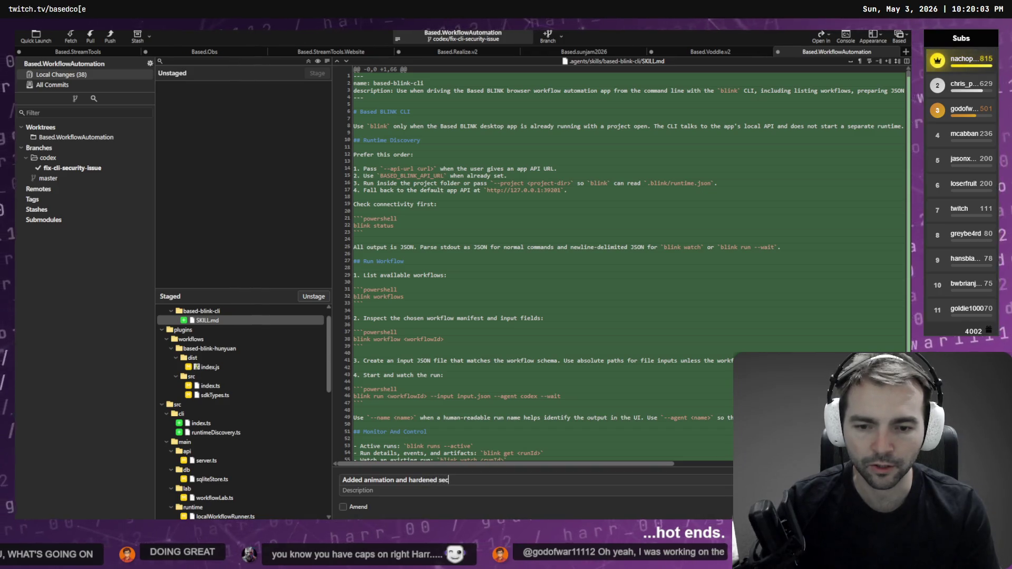
key(BackSpace)
key(BackSpace)
key(BackSpace)
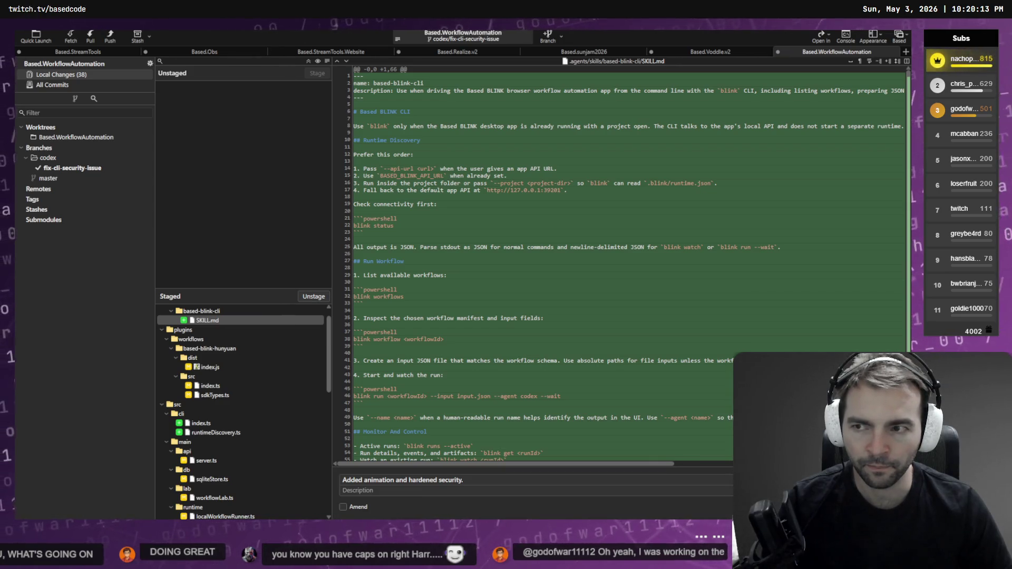
key(ctrl+Return)
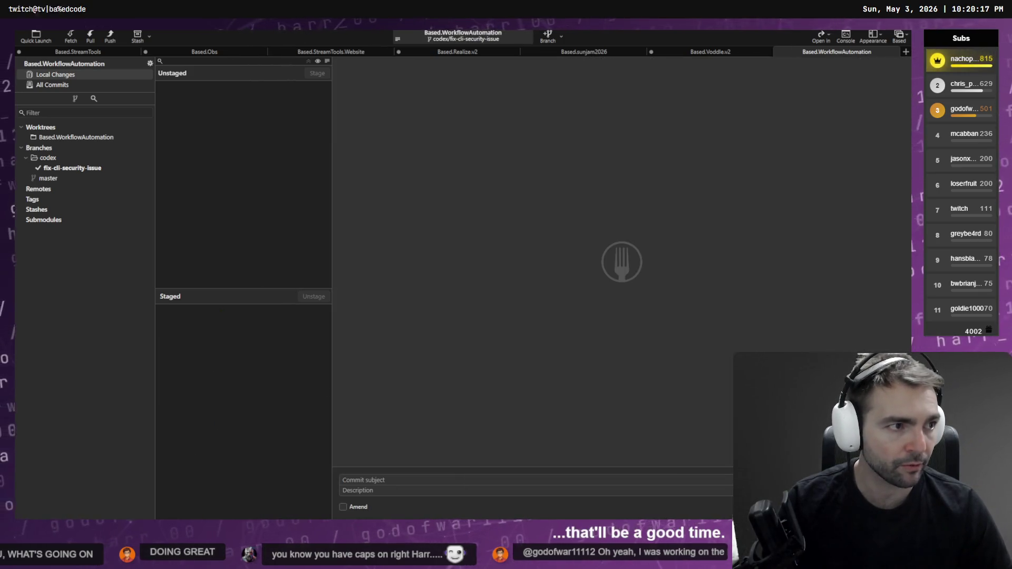
key(alt+Tab)
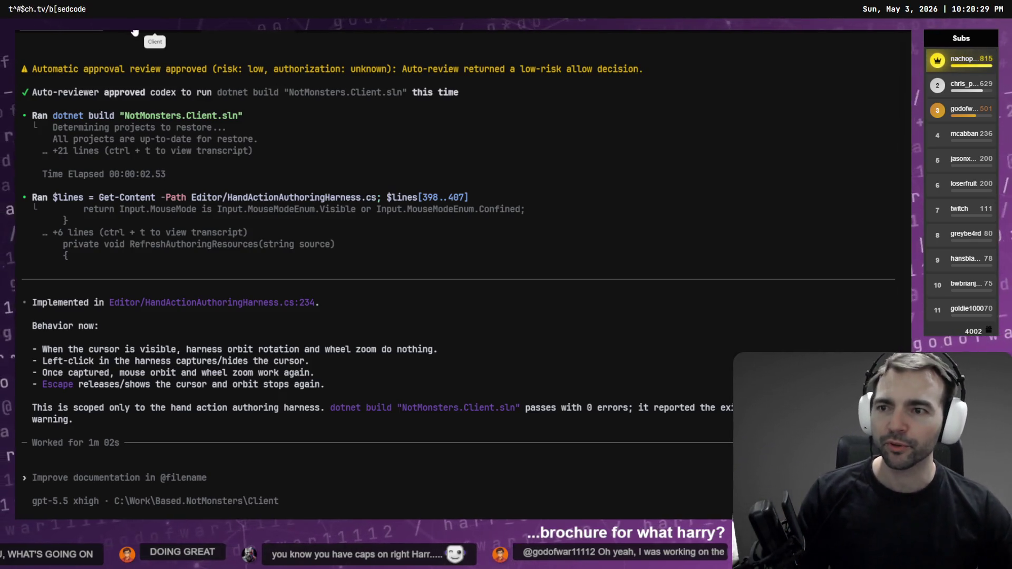
click(333, 32)
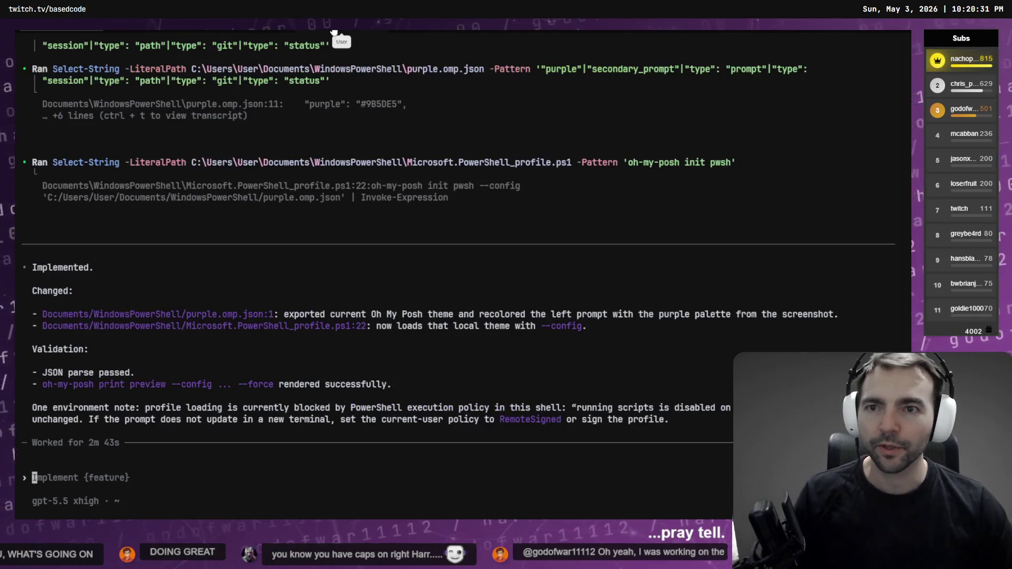
click(238, 32)
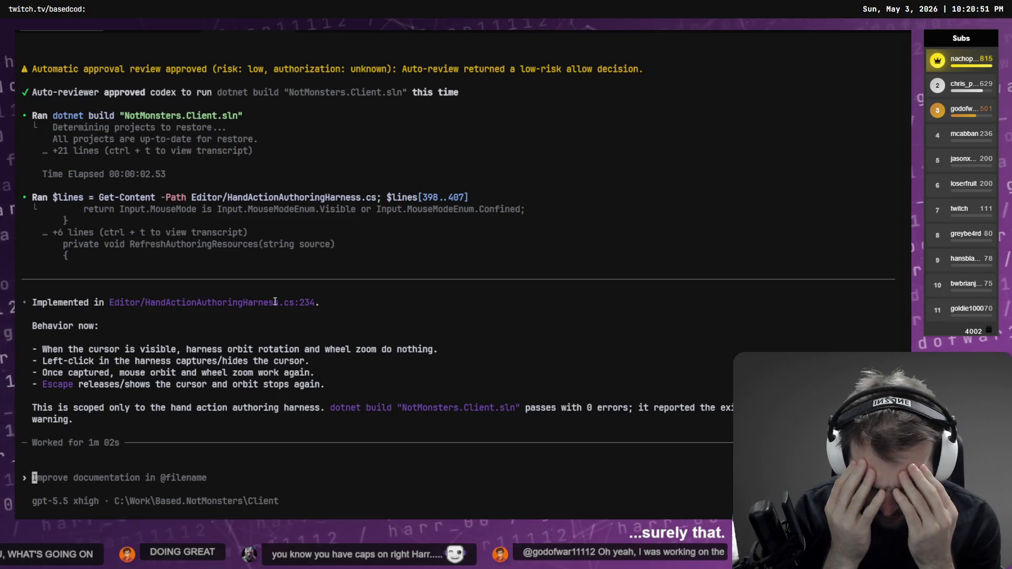
key(alt+Tab)
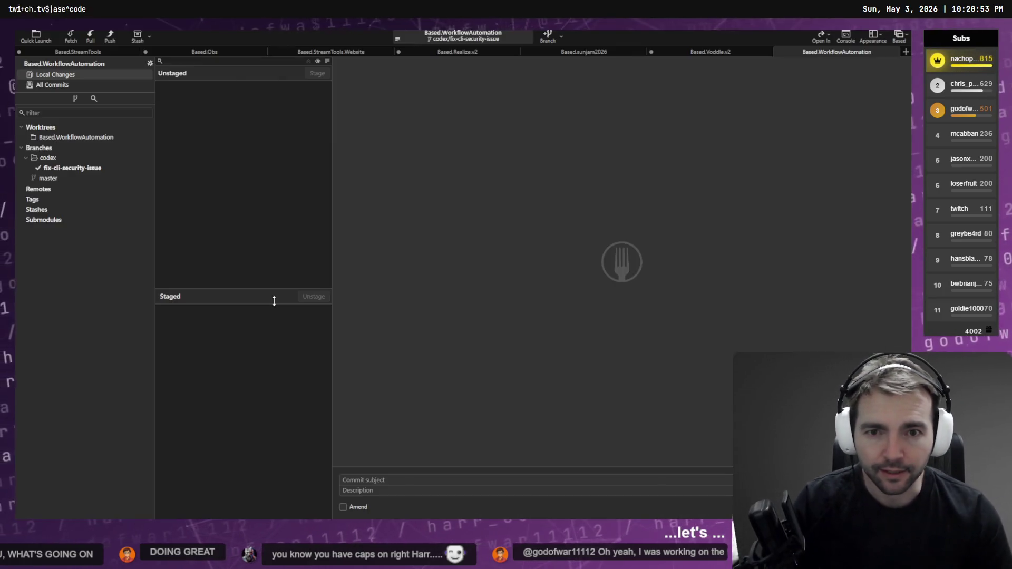
key(alt+Tab)
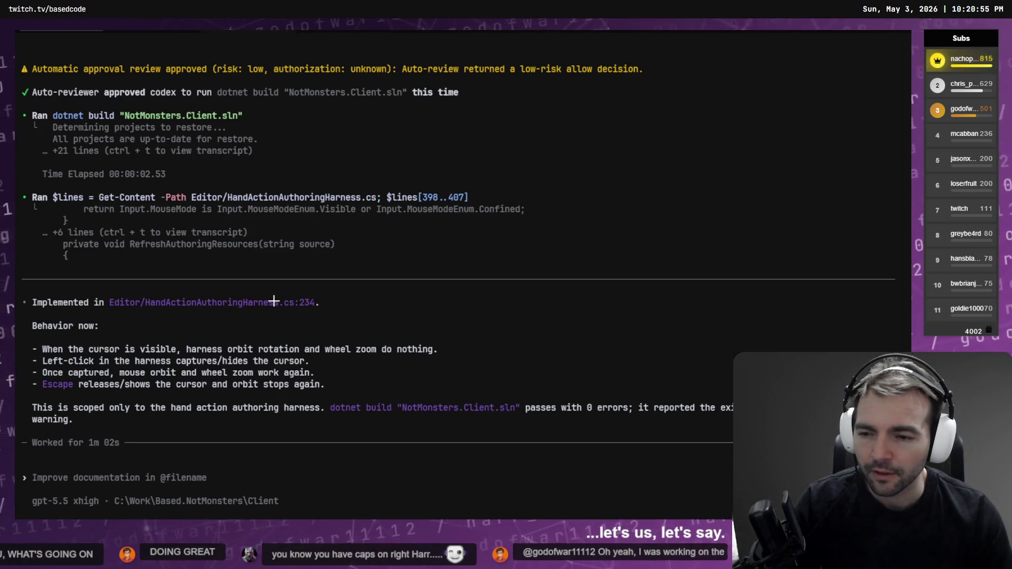
key(alt+Tab)
click(87, 167)
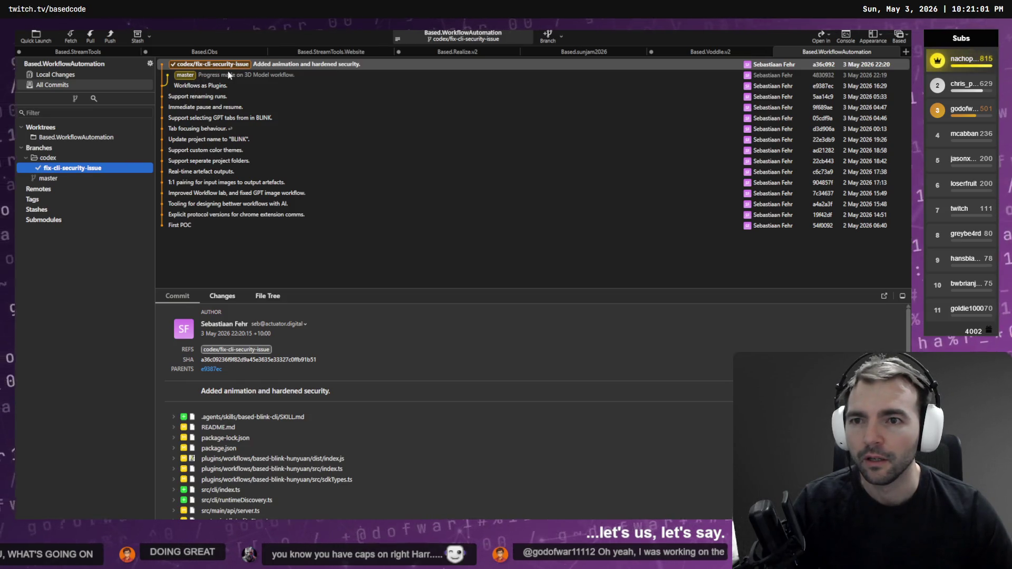
Step: Draft and discard a rebase prompt in the Codex terminal, then return to the Codex desktop app
key(alt+Tab)
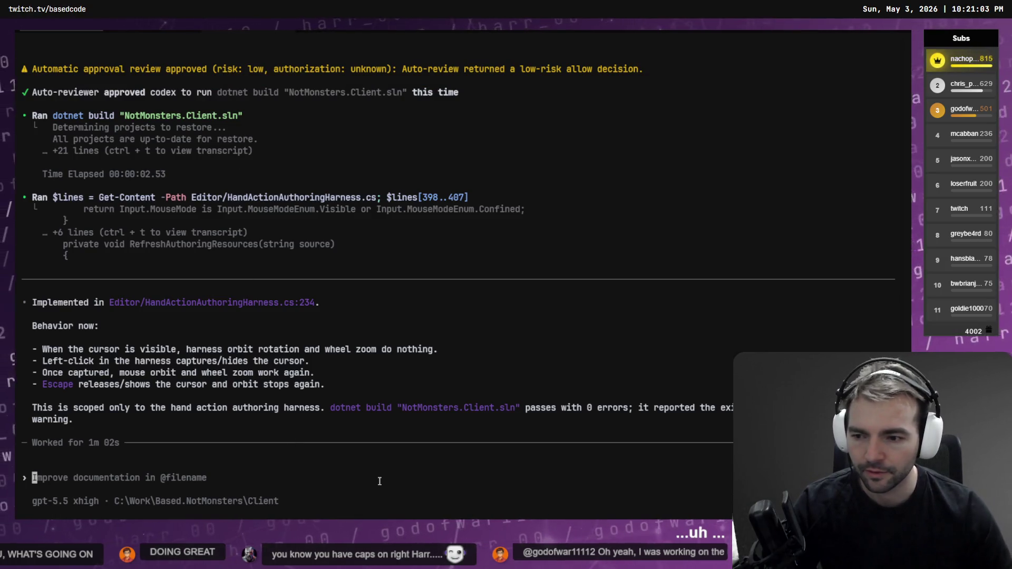
text(rebase)
key(BackSpace)
key(BackSpace)
key(BackSpace)
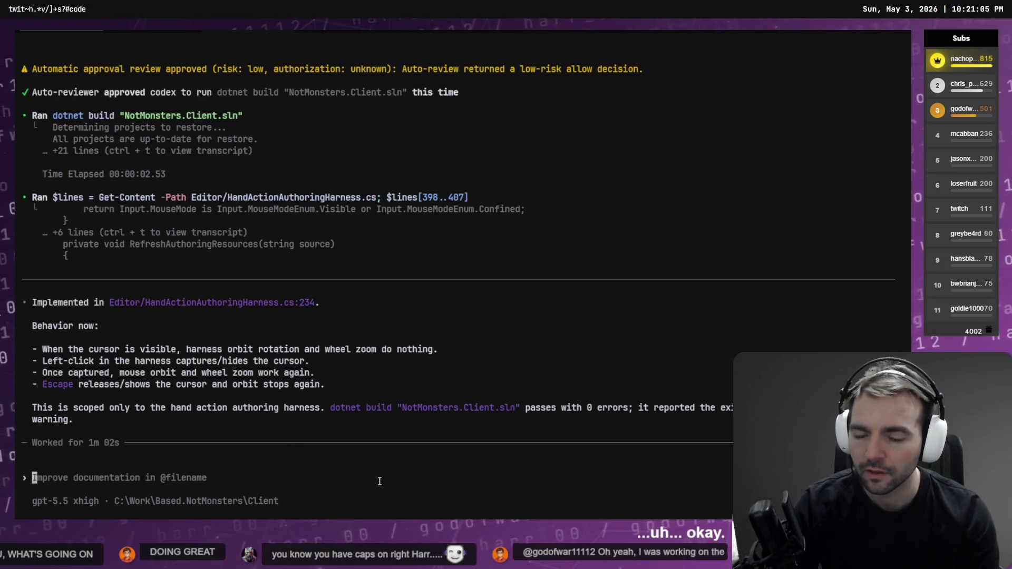
key(alt+Tab)
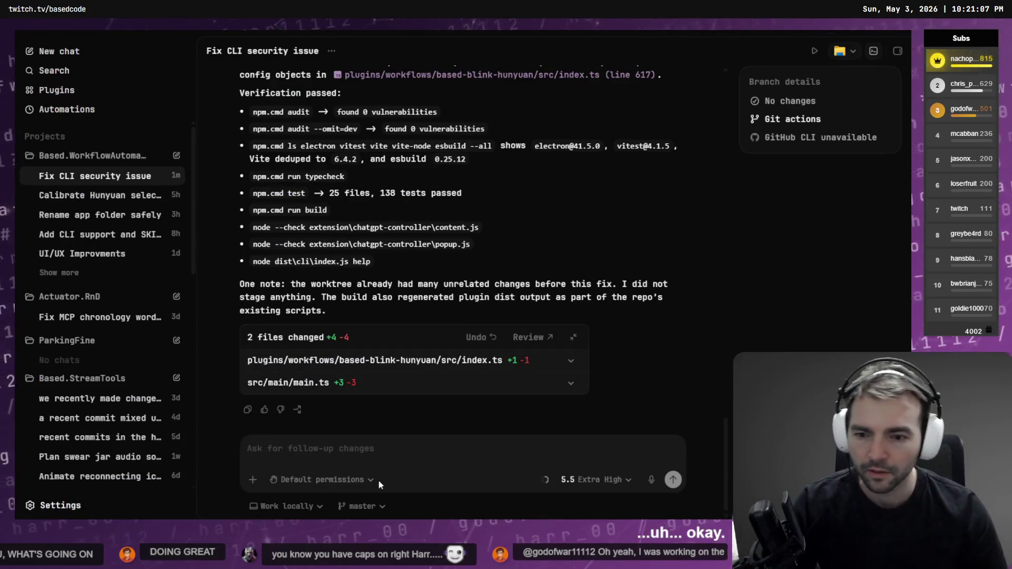
Step: Draft a rebase prompt in the Codex follow-up box, then clear it unsent
text(Rebase)
key(ctrl+BackSpace)
text(Rebase teh c)
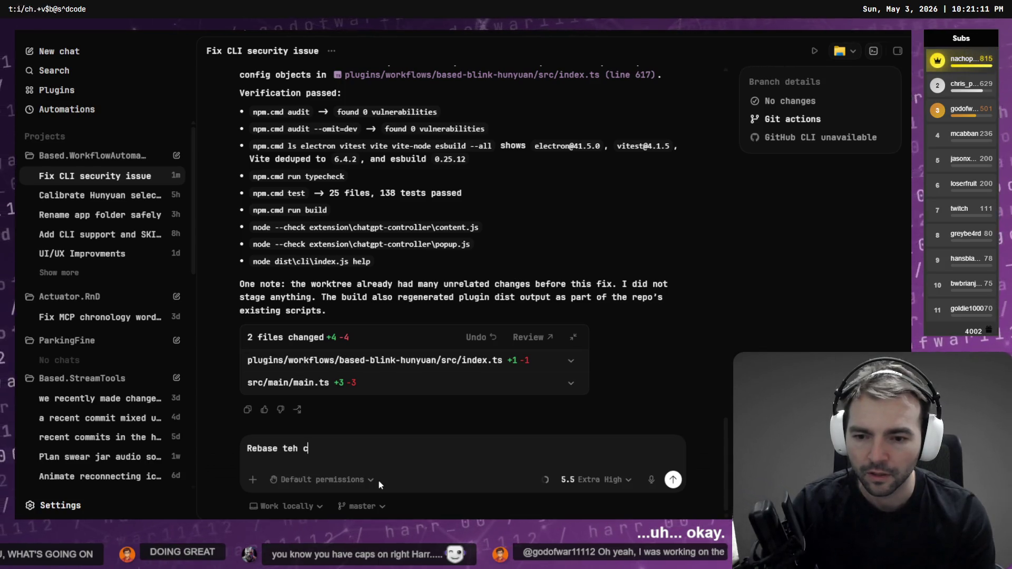
key(BackSpace)
key(BackSpace)
key(BackSpace)
text(the cur)
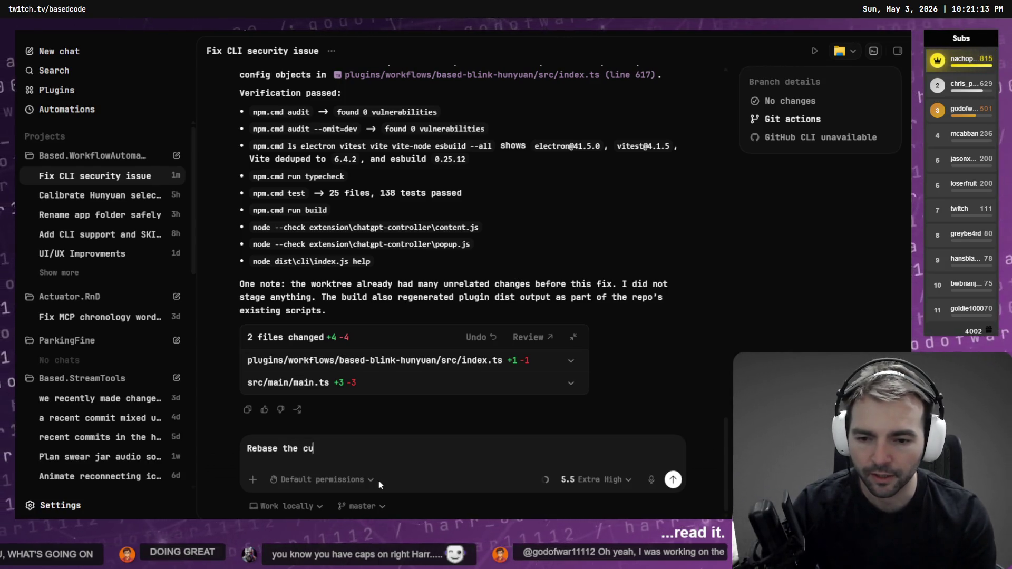
key(ctrl+BackSpace)
key(ctrl+BackSpace)
key(ctrl+BackSpace)
key(alt+Tab)
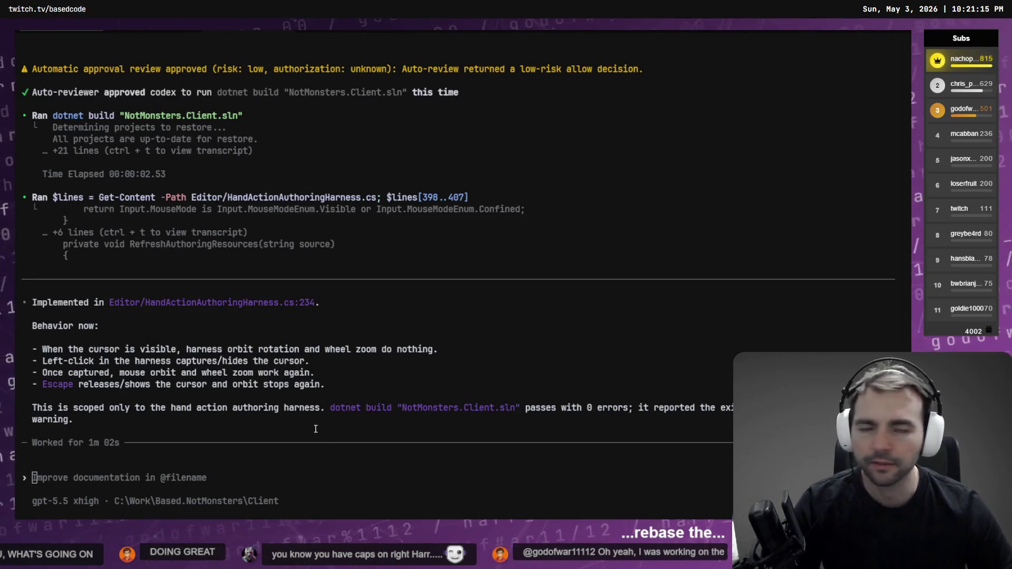
Step: Inspect the master commit's details in Fork's history, then return to the Codex terminal
key(alt+Tab)
click(221, 65)
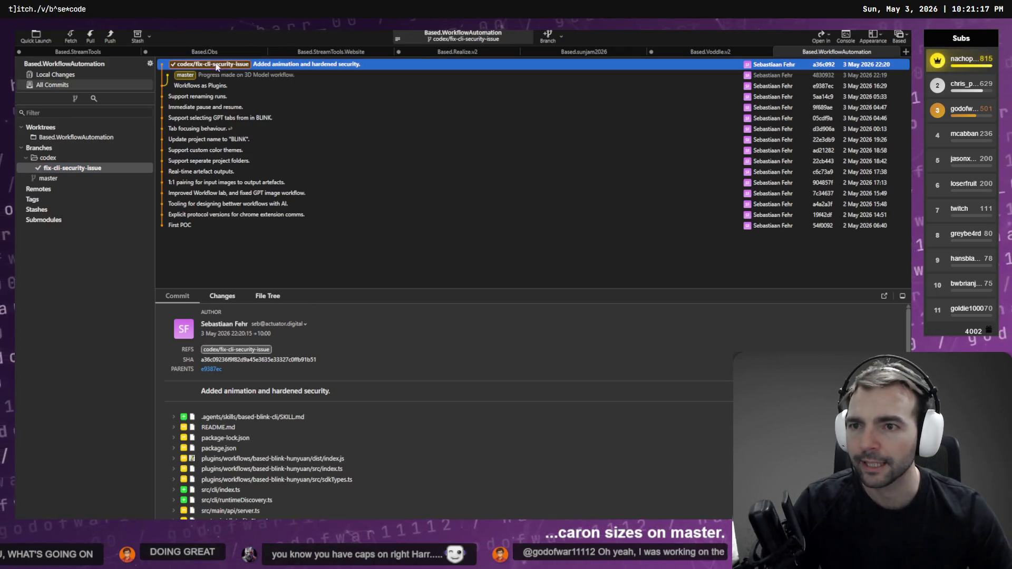
click(193, 75)
key(alt+Tab)
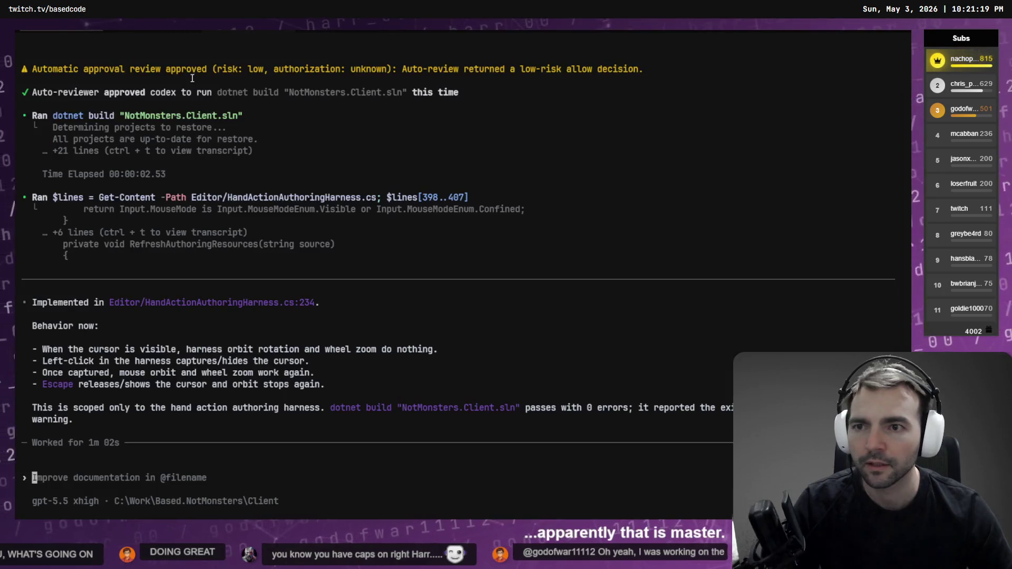